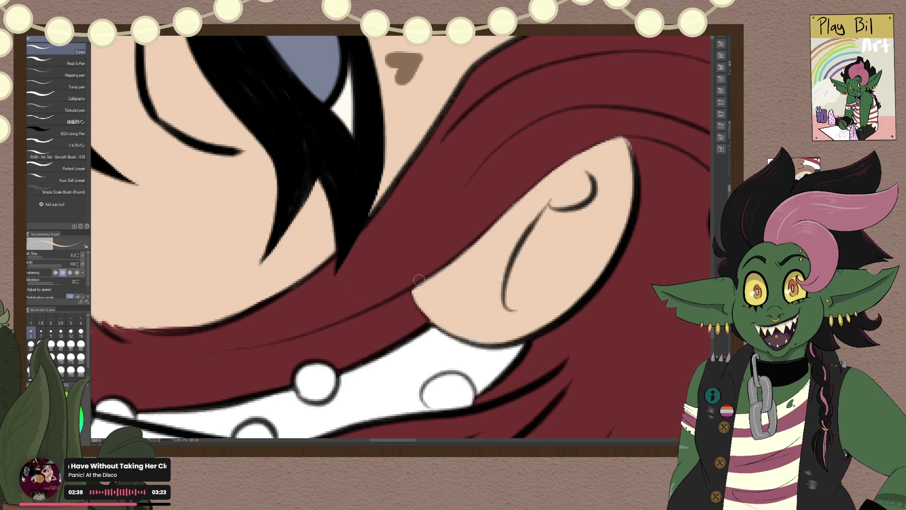
# Step: Fill the light gap at the hair tip near the ear solid red
pyautogui.scroll(-2, 419, 280)
pyautogui.scroll(-2, 425, 274)
pyautogui.scroll(-2, 439, 264)
pyautogui.scroll(-1, 454, 256)
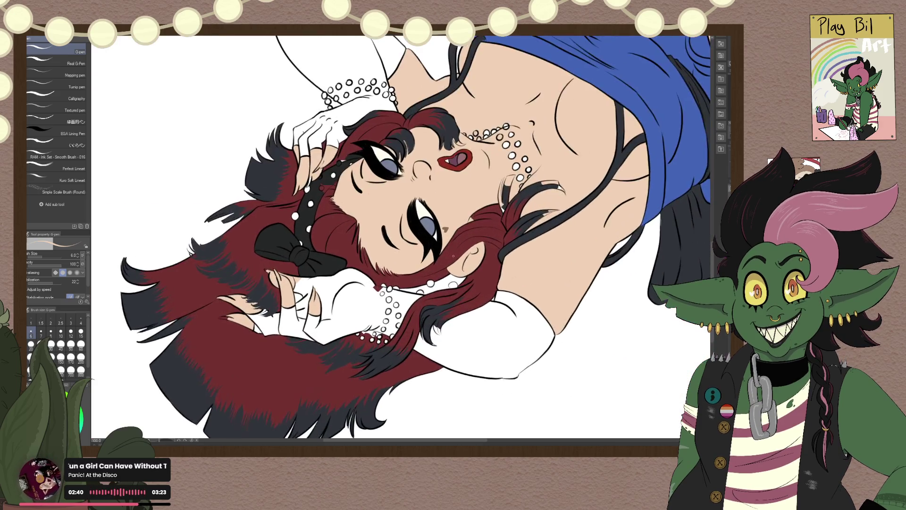
pyautogui.scroll(2, 454, 256)
pyautogui.scroll(2, 454, 255)
pyautogui.scroll(1, 454, 256)
pyautogui.scroll(1, 574, 144)
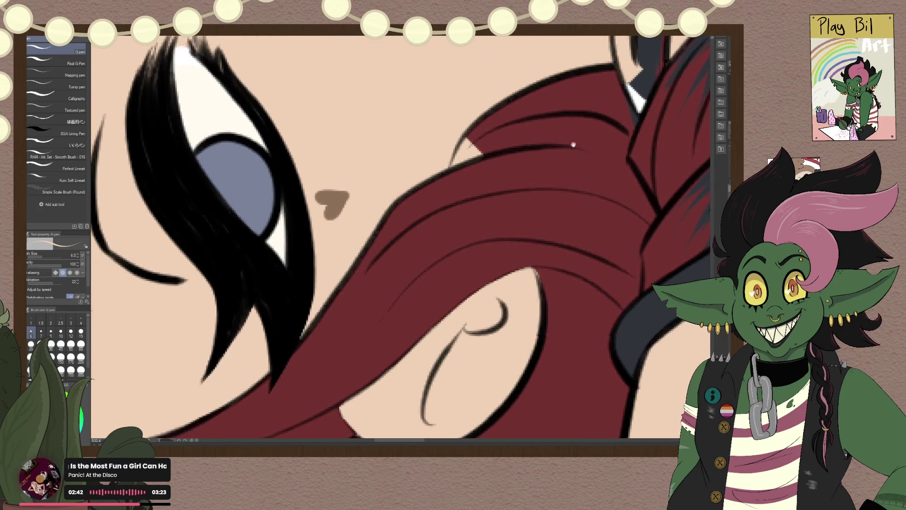
pyautogui.moveTo(574, 145); pyautogui.dragTo(493, 232)
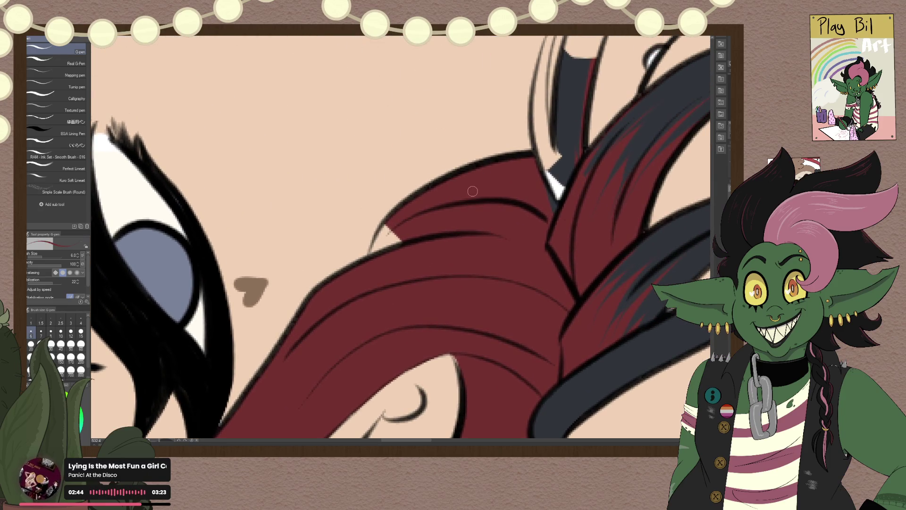
pyautogui.moveTo(399, 237); pyautogui.dragTo(380, 255)
pyautogui.moveTo(401, 217)
pyautogui.mouseDown()
pyautogui.moveTo(373, 259)
pyautogui.moveTo(137, 304)
pyautogui.moveTo(120, 298)
pyautogui.mouseUp()
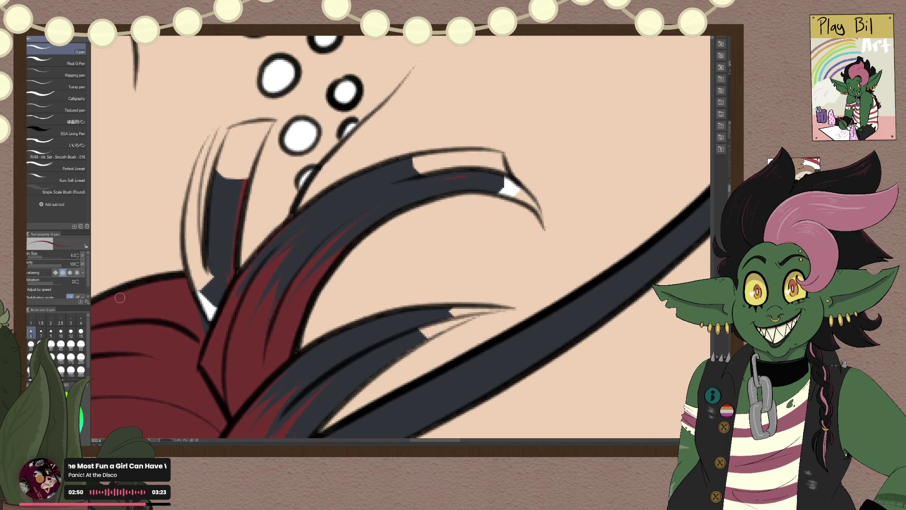
# Step: Sample the dark hair colour and paint over the white highlights inside the strand
pyautogui.keyDown('alt'); pyautogui.click(340, 208); pyautogui.keyUp('alt')
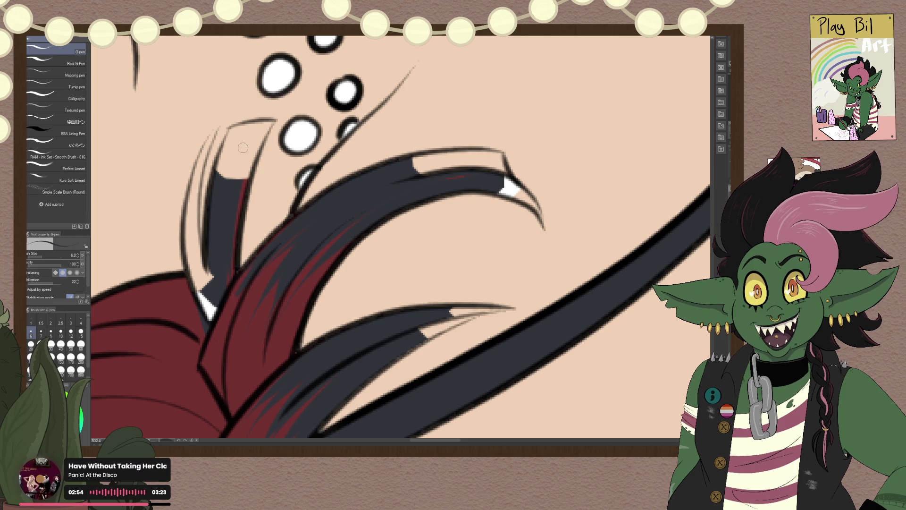
pyautogui.moveTo(270, 120); pyautogui.dragTo(253, 156)
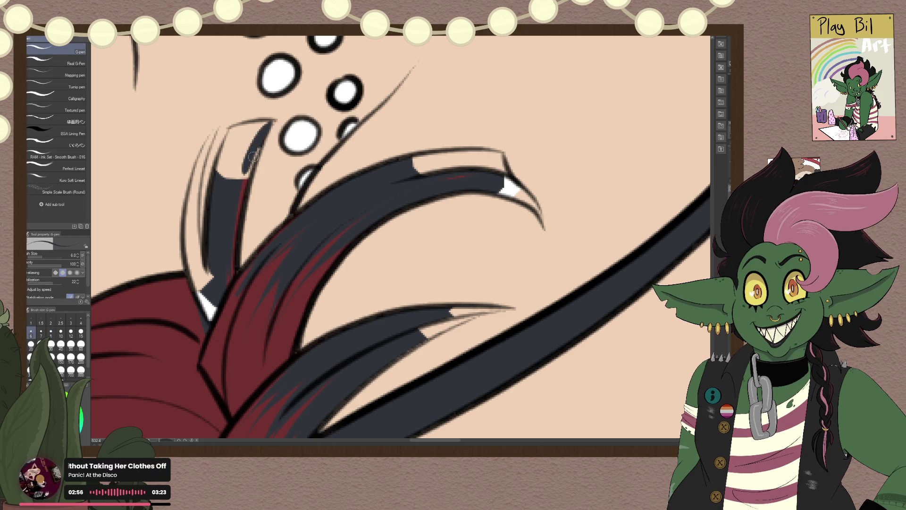
pyautogui.moveTo(268, 124); pyautogui.dragTo(242, 205)
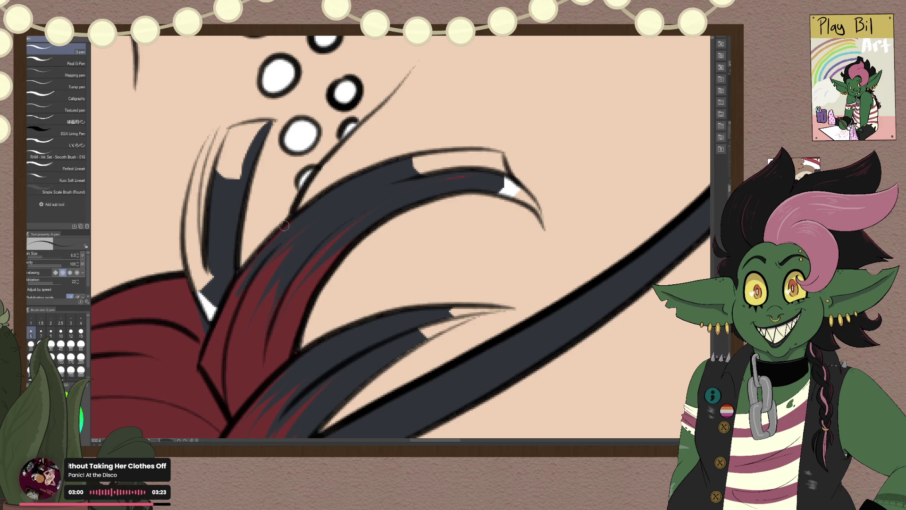
pyautogui.moveTo(283, 225)
pyautogui.mouseDown()
pyautogui.moveTo(243, 264)
pyautogui.moveTo(227, 308)
pyautogui.mouseUp()
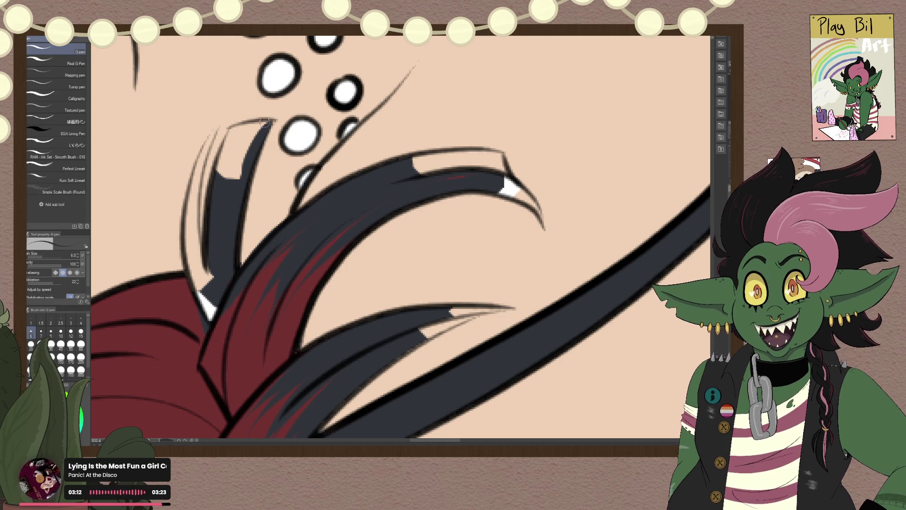
pyautogui.moveTo(266, 122)
pyautogui.mouseDown()
pyautogui.moveTo(230, 127)
pyautogui.moveTo(213, 182)
pyautogui.mouseUp()
pyautogui.moveTo(228, 148)
pyautogui.mouseDown()
pyautogui.moveTo(219, 185)
pyautogui.moveTo(236, 132)
pyautogui.mouseUp()
pyautogui.moveTo(232, 180)
pyautogui.mouseDown()
pyautogui.moveTo(246, 133)
pyautogui.moveTo(260, 125)
pyautogui.moveTo(243, 132)
pyautogui.mouseUp()
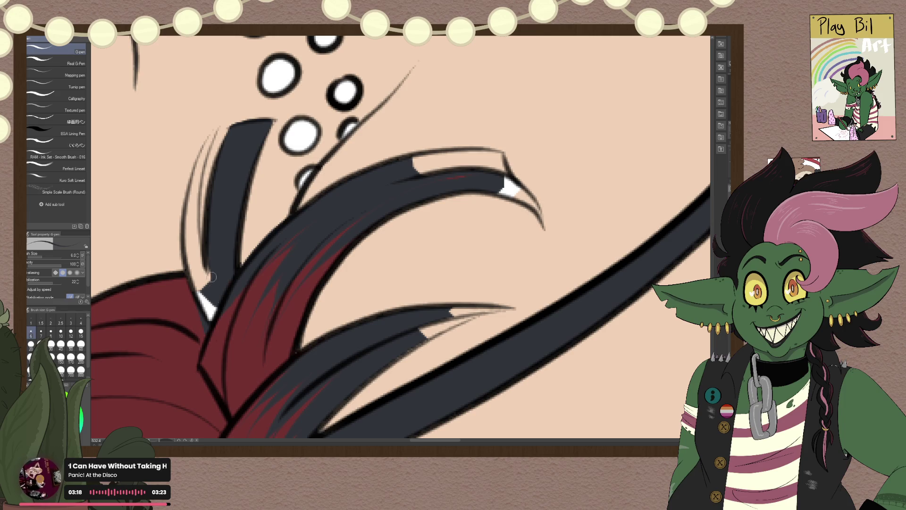
pyautogui.moveTo(206, 300)
pyautogui.mouseDown()
pyautogui.moveTo(212, 310)
pyautogui.moveTo(202, 262)
pyautogui.mouseUp()
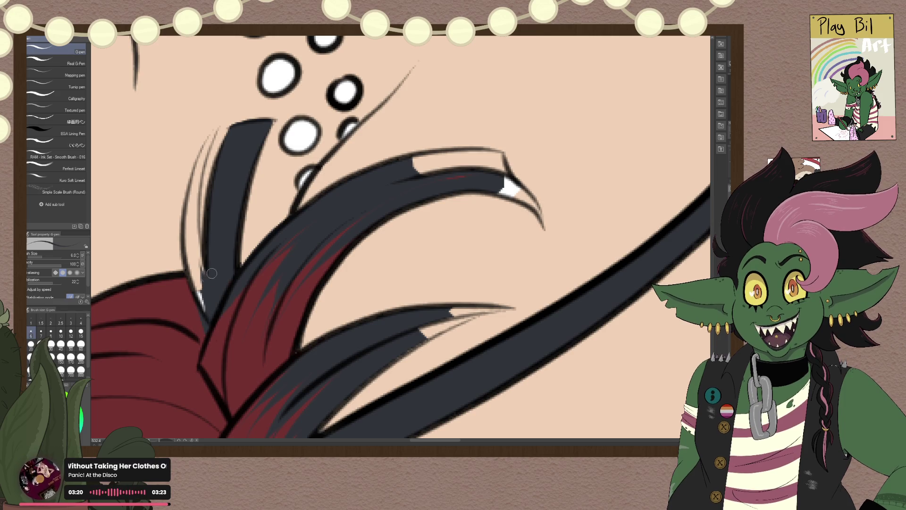
pyautogui.moveTo(208, 300); pyautogui.dragTo(204, 289)
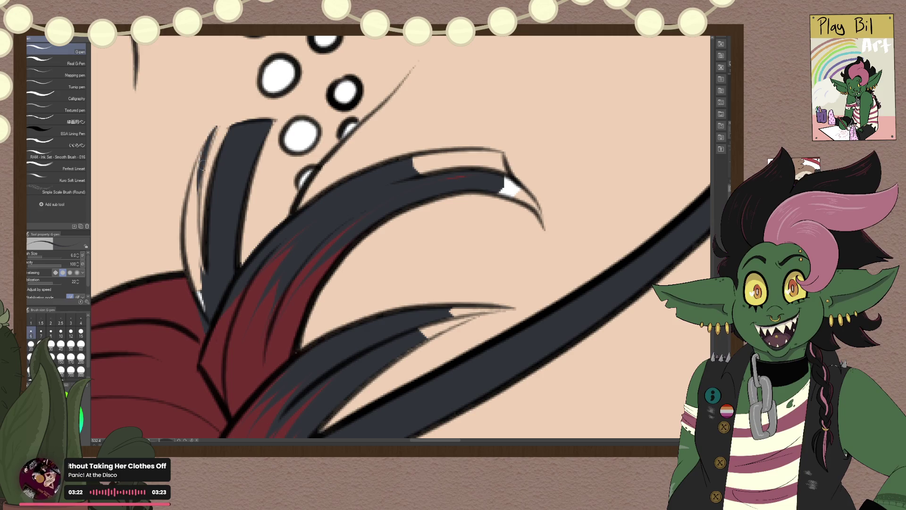
# Step: Ink over the thin light strip along the leftmost dark strand beside the cheek
pyautogui.moveTo(220, 126); pyautogui.dragTo(196, 203)
pyautogui.moveTo(207, 139)
pyautogui.mouseDown()
pyautogui.moveTo(192, 220)
pyautogui.moveTo(197, 261)
pyautogui.mouseUp()
pyautogui.moveTo(191, 185); pyautogui.dragTo(207, 284)
pyautogui.moveTo(194, 241); pyautogui.dragTo(204, 277)
pyautogui.moveTo(195, 179); pyautogui.dragTo(208, 285)
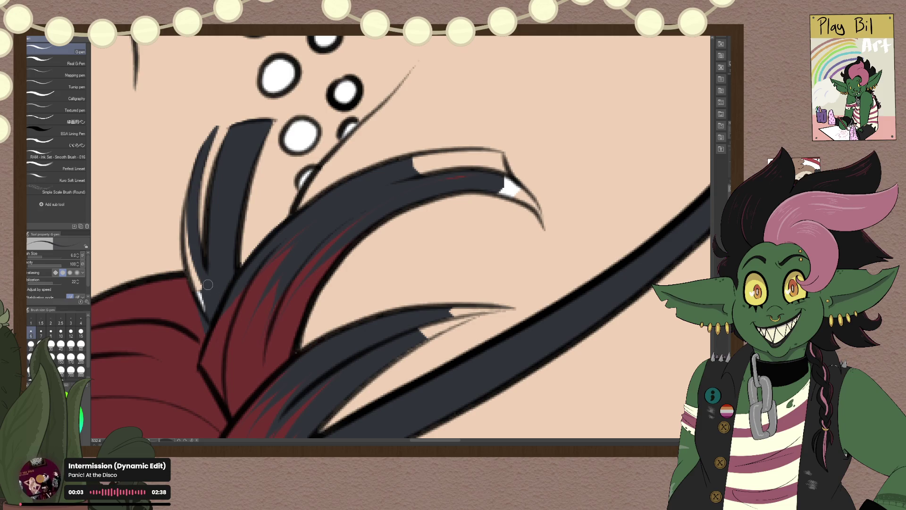
pyautogui.moveTo(194, 185); pyautogui.dragTo(190, 273)
pyautogui.moveTo(189, 212); pyautogui.dragTo(197, 290)
pyautogui.moveTo(193, 257); pyautogui.dragTo(211, 318)
pyautogui.scroll(-2, 202, 205)
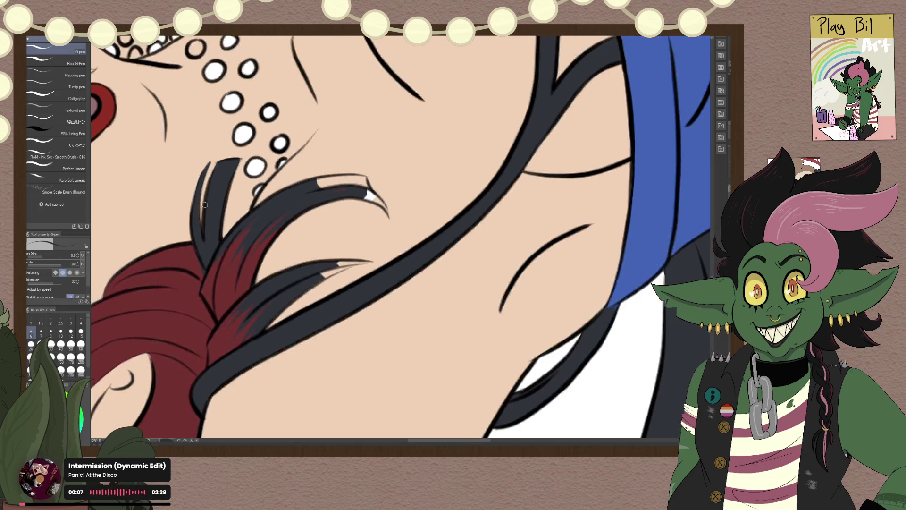
# Step: Rotate the view until the strands are vertical and fill the skin gap between them dark grey
pyautogui.scroll(-2, 203, 202)
pyautogui.scroll(2, 207, 195)
pyautogui.scroll(2, 207, 196)
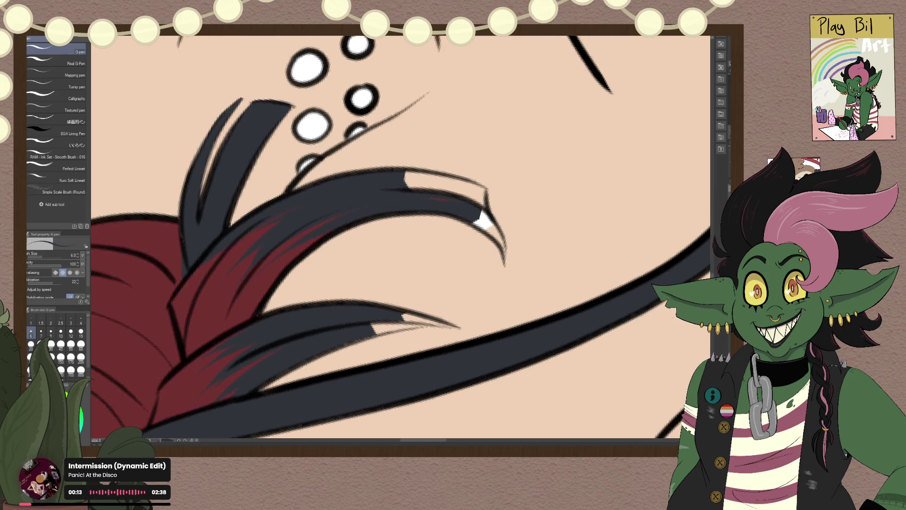
pyautogui.press('^')
pyautogui.press('^')
pyautogui.press('^')
pyautogui.press('^')
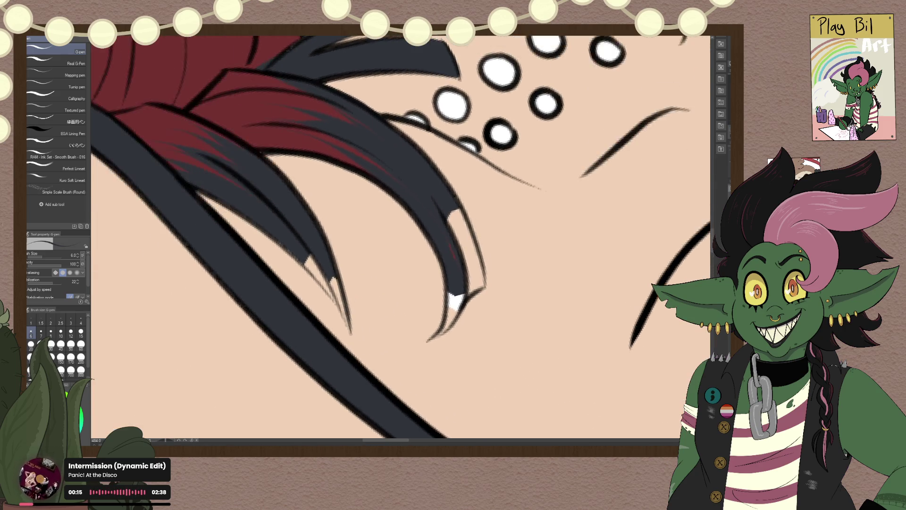
pyautogui.press('^')
pyautogui.press('^')
pyautogui.press('^')
pyautogui.press('^')
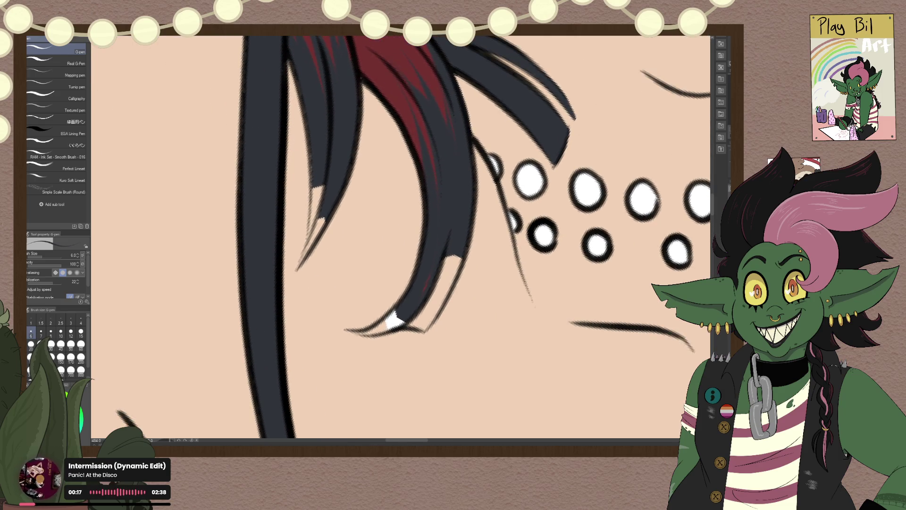
pyautogui.press('^')
pyautogui.press('^')
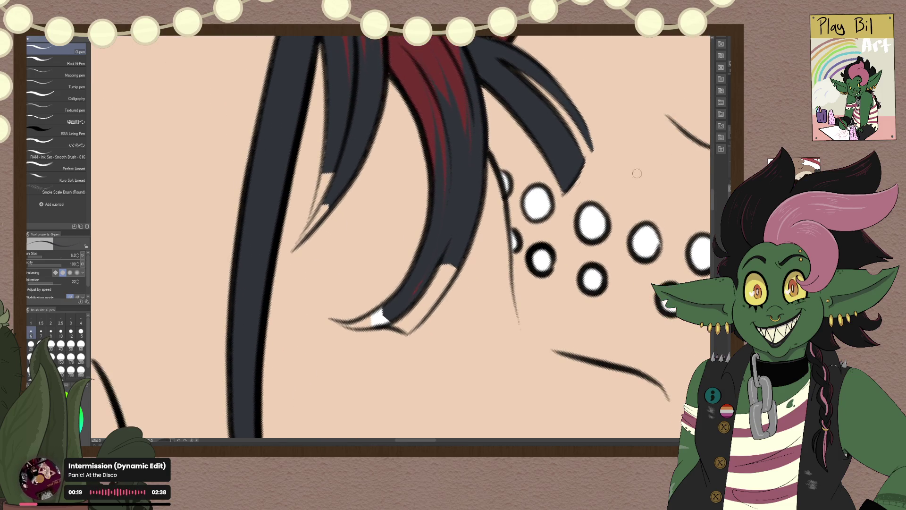
pyautogui.scroll(2, 558, 224)
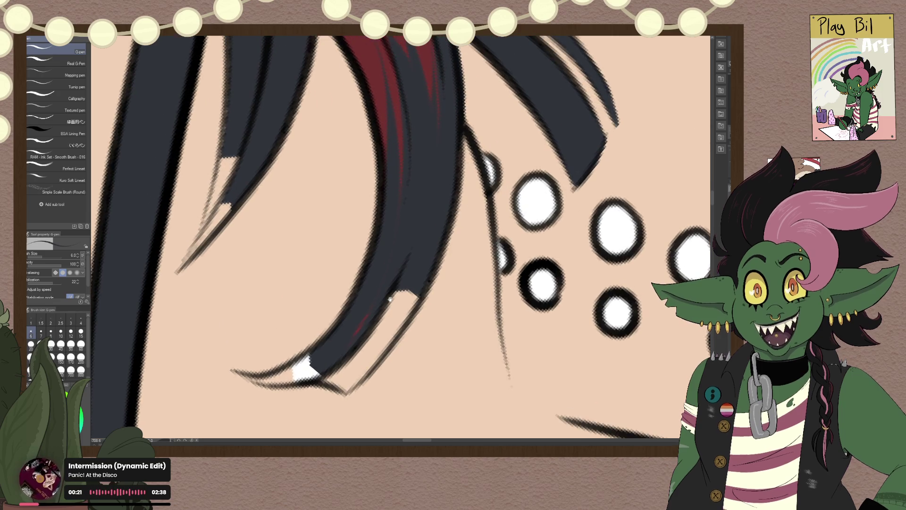
pyautogui.moveTo(274, 206); pyautogui.dragTo(305, 266)
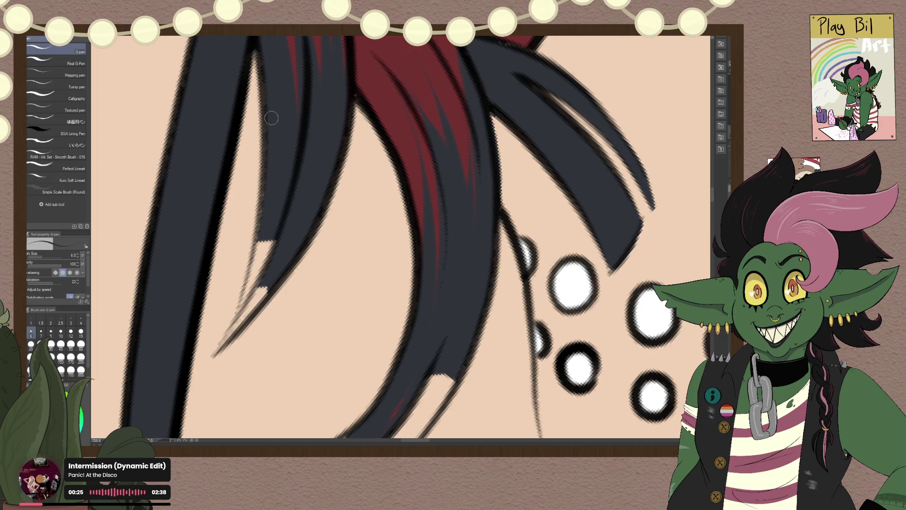
pyautogui.moveTo(267, 156); pyautogui.dragTo(259, 232)
pyautogui.moveTo(267, 189); pyautogui.dragTo(250, 282)
pyautogui.moveTo(267, 208); pyautogui.dragTo(240, 296)
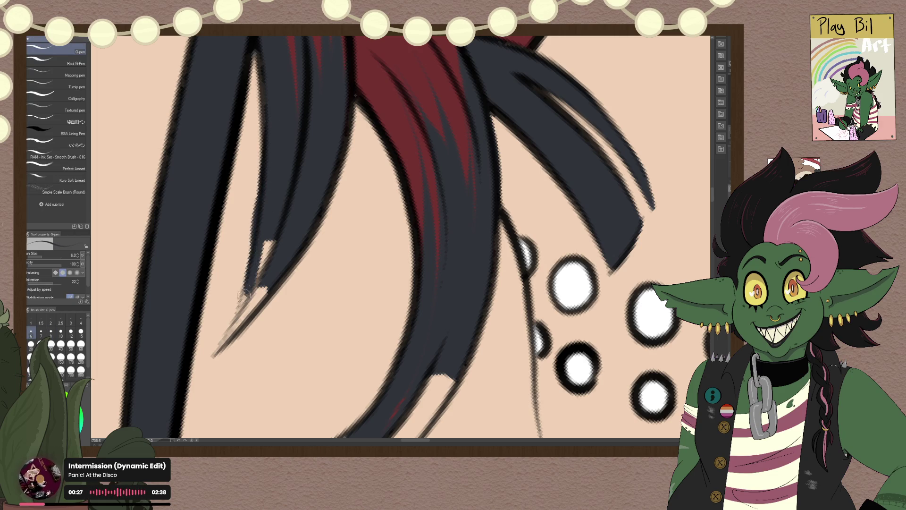
pyautogui.moveTo(272, 231); pyautogui.dragTo(240, 326)
# Step: Extend and thicken the strand tip and its left edge, resampling skin and dark hair colours
pyautogui.moveTo(264, 272); pyautogui.dragTo(216, 352)
pyautogui.moveTo(240, 323); pyautogui.dragTo(215, 354)
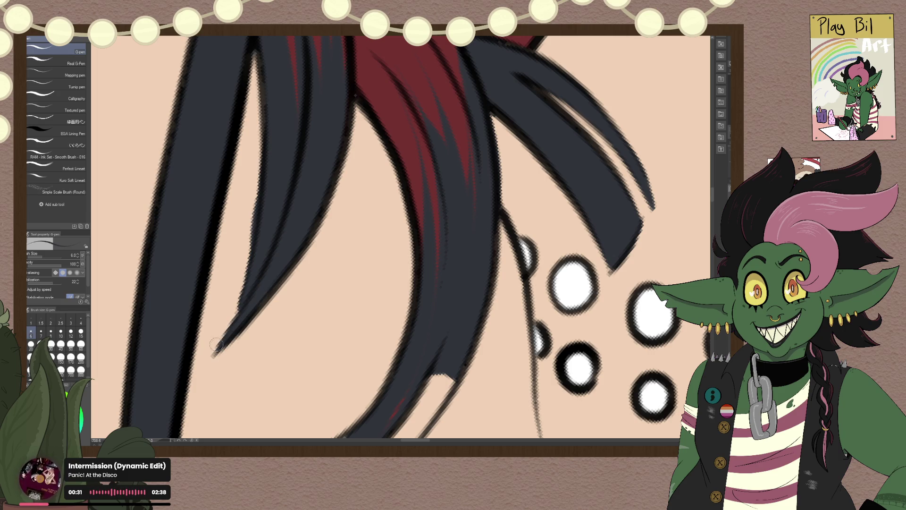
pyautogui.moveTo(270, 270); pyautogui.dragTo(238, 284)
pyautogui.keyDown('alt'); pyautogui.click(225, 276); pyautogui.keyUp('alt')
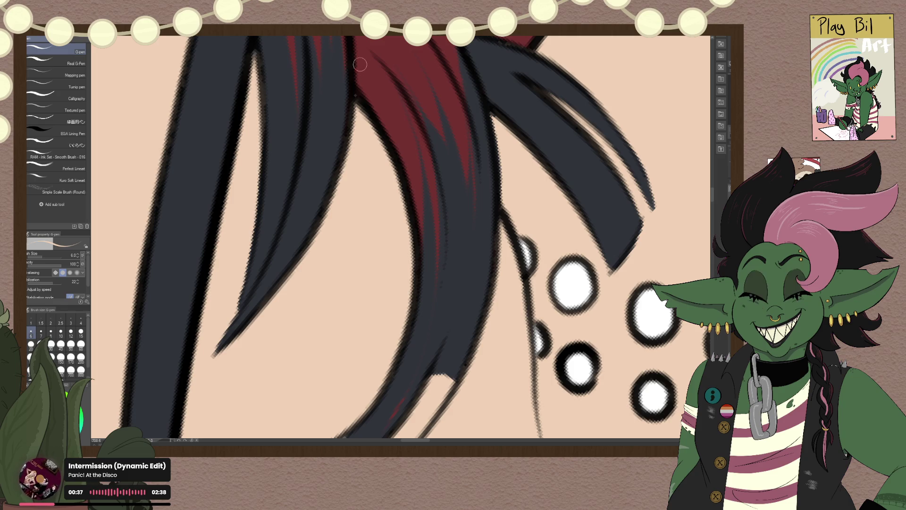
pyautogui.keyDown('alt'); pyautogui.click(276, 138); pyautogui.keyUp('alt')
pyautogui.scroll(1, 278, 115)
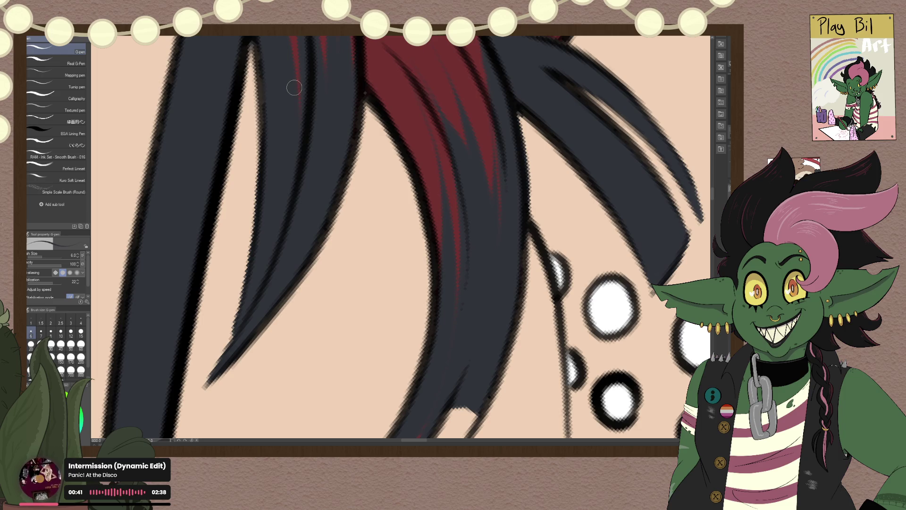
pyautogui.scroll(1, 283, 94)
pyautogui.moveTo(263, 203); pyautogui.dragTo(264, 208)
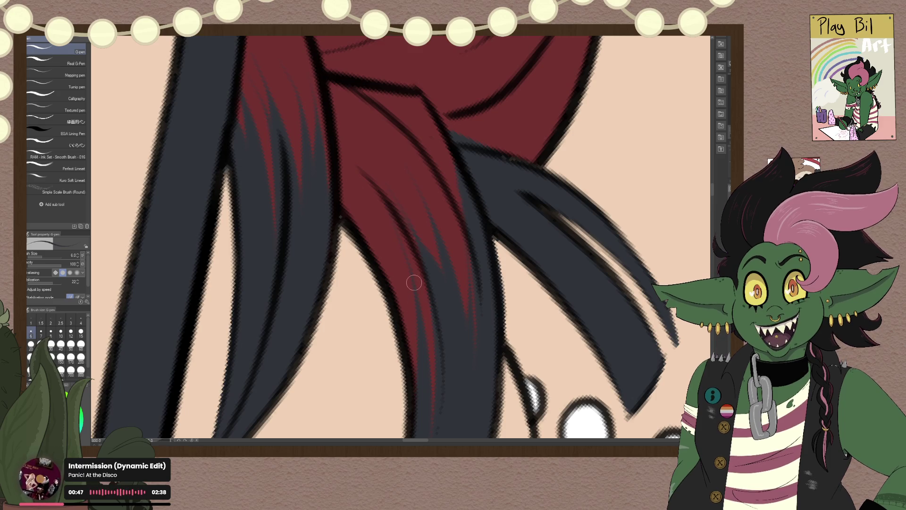
# Step: Paint over the light gaps along the curved hair tip beside the pearls in solid grey
pyautogui.keyDown('alt'); pyautogui.click(385, 336); pyautogui.keyUp('alt')
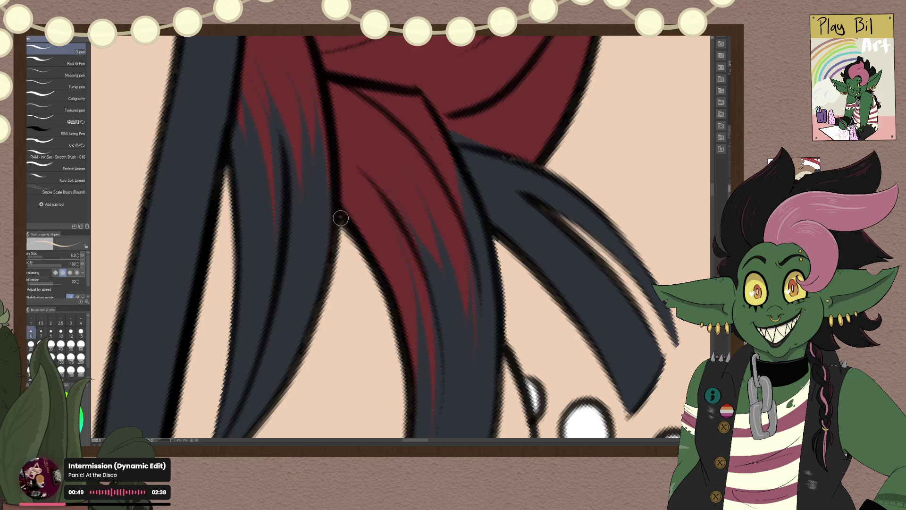
pyautogui.moveTo(421, 282); pyautogui.dragTo(319, 126)
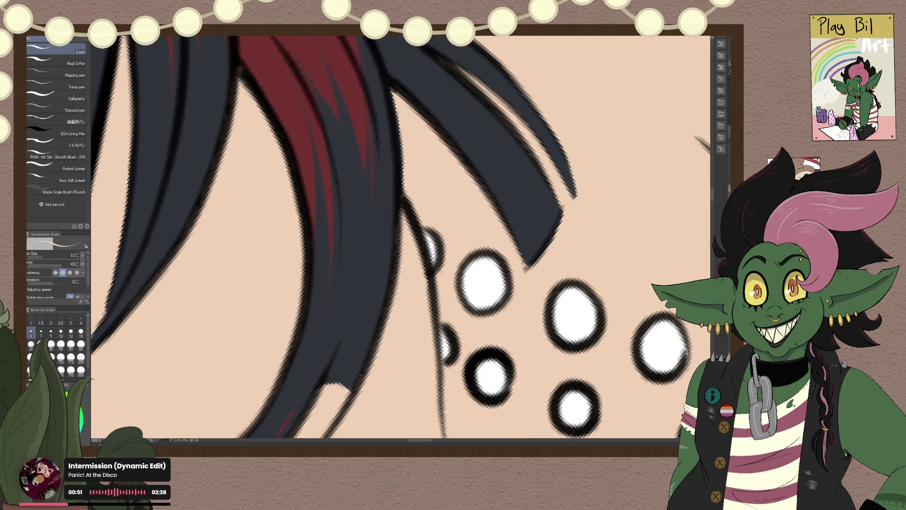
pyautogui.moveTo(357, 318); pyautogui.dragTo(408, 169)
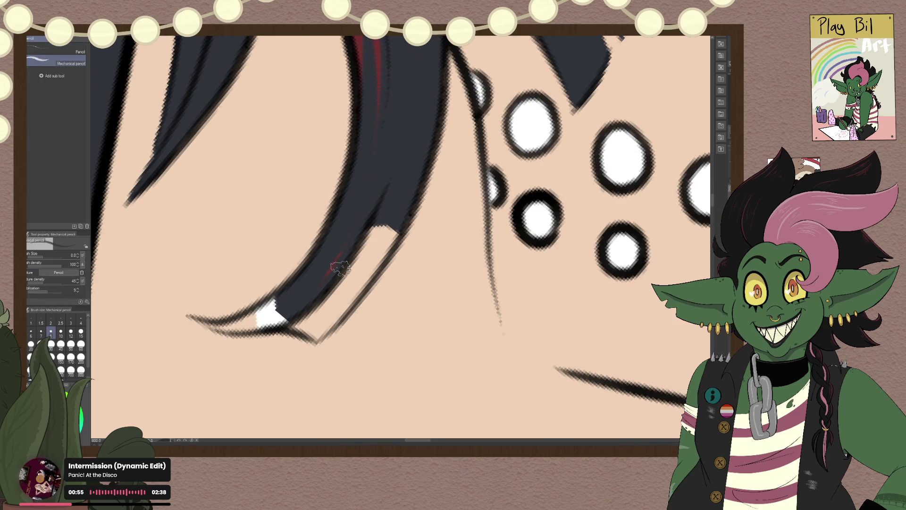
pyautogui.moveTo(350, 265)
pyautogui.mouseDown()
pyautogui.moveTo(387, 227)
pyautogui.moveTo(319, 333)
pyautogui.moveTo(330, 321)
pyautogui.moveTo(285, 314)
pyautogui.moveTo(327, 303)
pyautogui.moveTo(323, 322)
pyautogui.mouseUp()
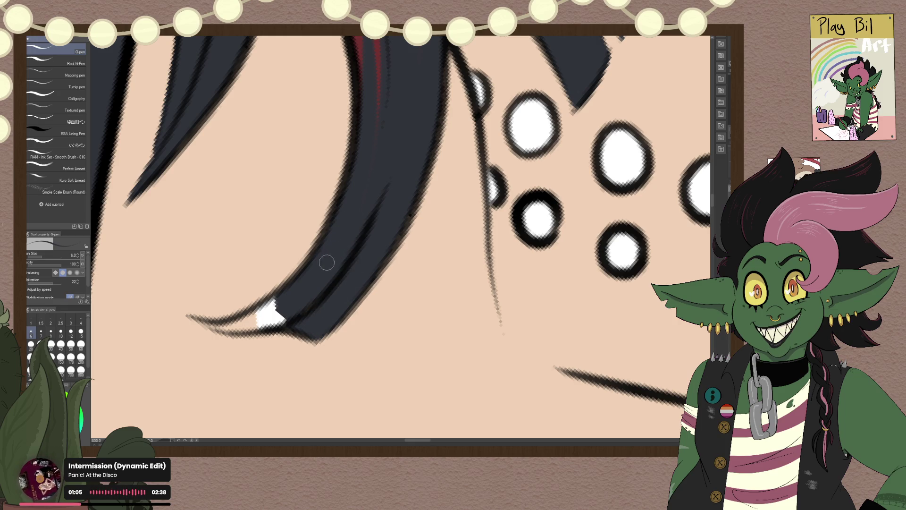
pyautogui.moveTo(196, 321); pyautogui.dragTo(257, 329)
pyautogui.moveTo(278, 318)
pyautogui.mouseDown()
pyautogui.moveTo(232, 321)
pyautogui.moveTo(277, 309)
pyautogui.moveTo(264, 324)
pyautogui.mouseUp()
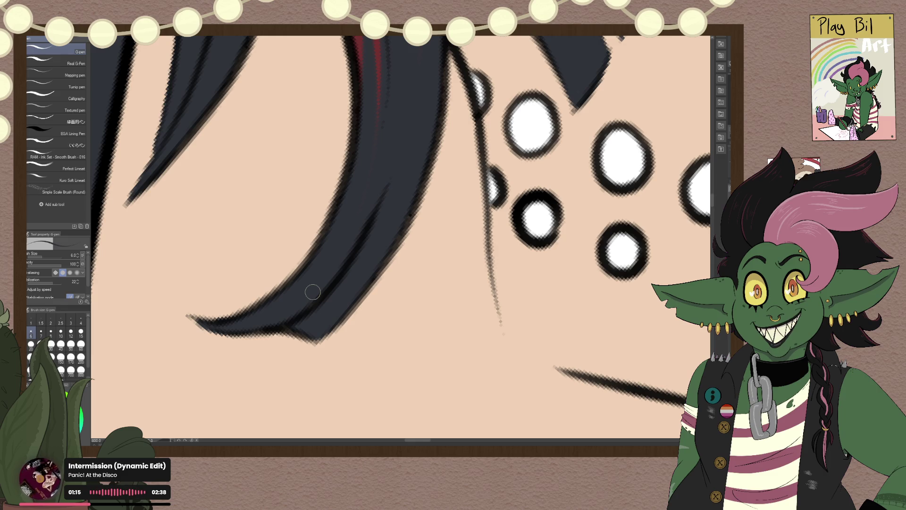
pyautogui.scroll(-3, 313, 289)
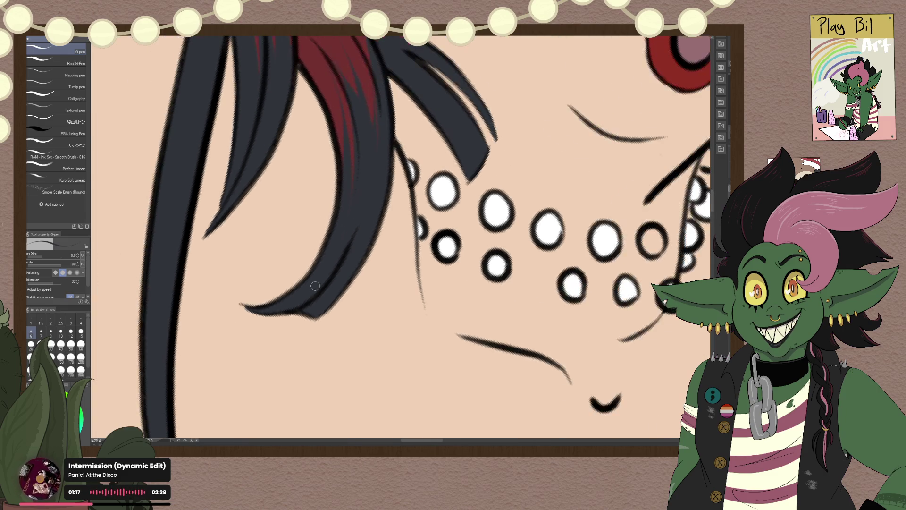
# Step: Zoom in on the necklace and lips and draw a thin dark line on the red hair strand
pyautogui.scroll(-3, 315, 286)
pyautogui.scroll(-2, 315, 285)
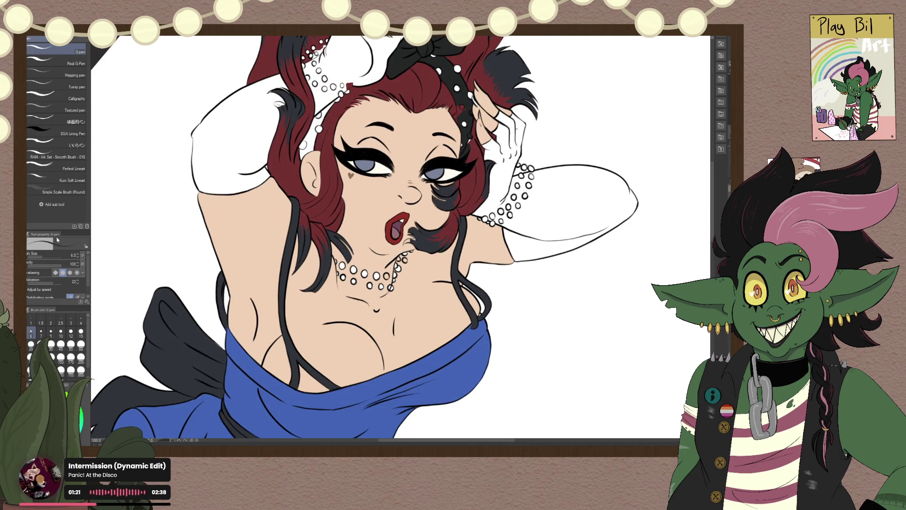
pyautogui.scroll(1, 340, 357)
pyautogui.scroll(2, 330, 349)
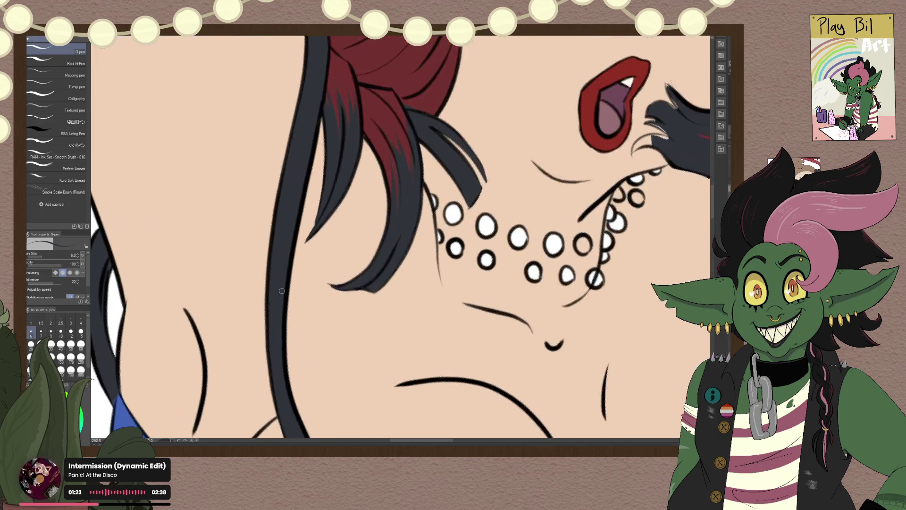
pyautogui.scroll(1, 283, 326)
pyautogui.scroll(1, 261, 314)
pyautogui.moveTo(261, 314); pyautogui.dragTo(185, 374)
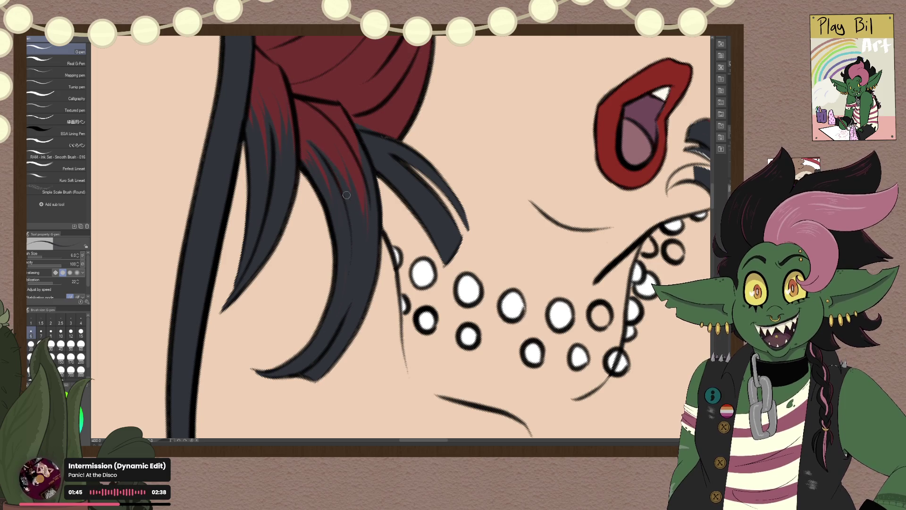
pyautogui.moveTo(360, 199); pyautogui.dragTo(354, 168)
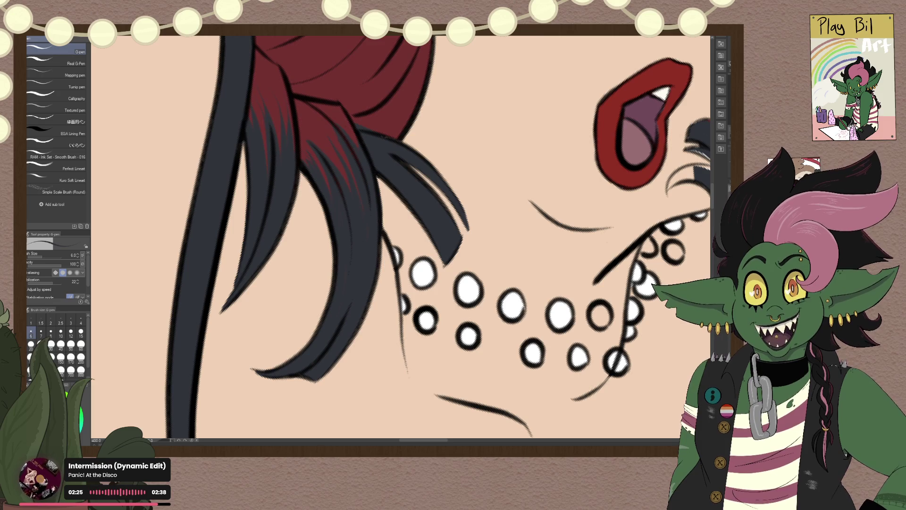
pyautogui.press('e')
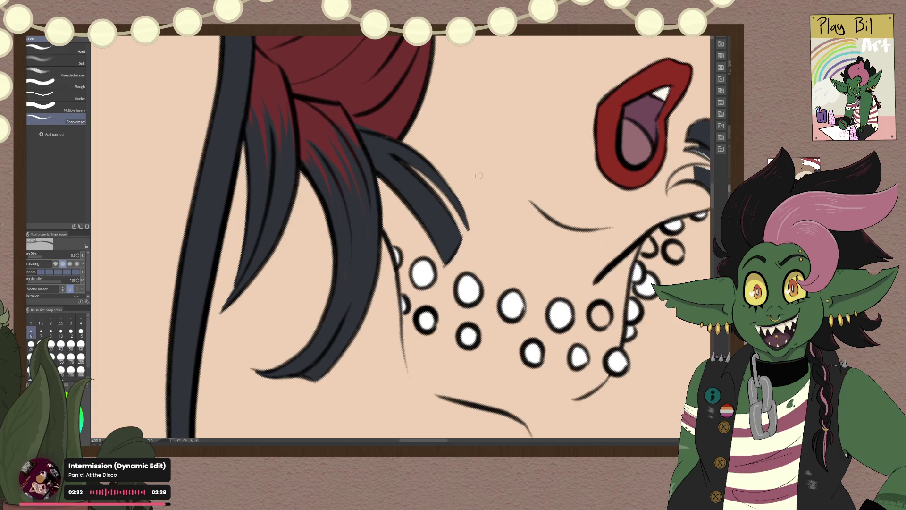
# Step: Switch back to the G-pen and sample the strap's dark grey colour
pyautogui.scroll(-2, 401, 236)
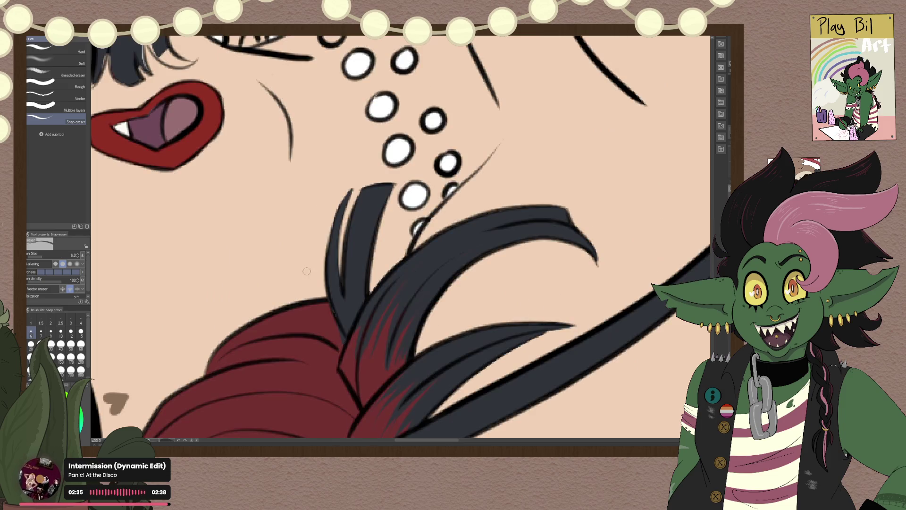
pyautogui.scroll(-5, 402, 236)
pyautogui.scroll(-3, 401, 236)
pyautogui.scroll(2, 359, 236)
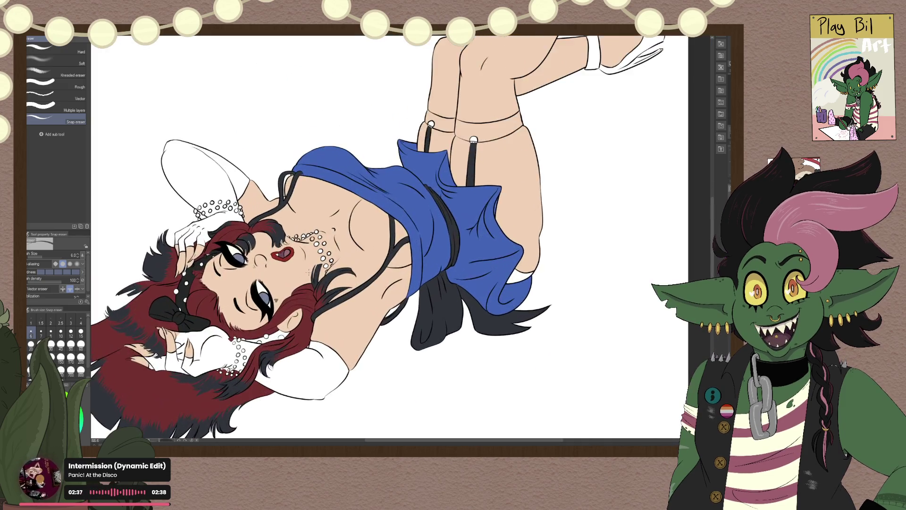
pyautogui.scroll(2, 359, 236)
pyautogui.scroll(1, 285, 165)
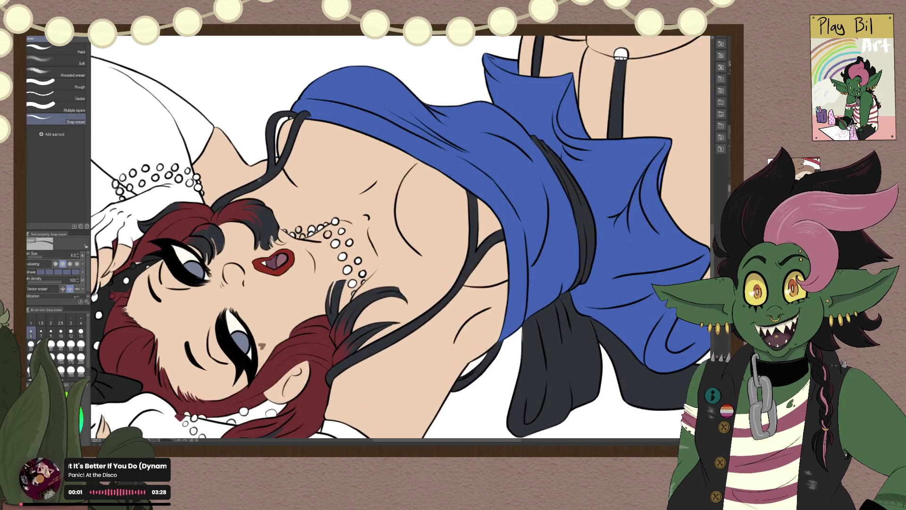
pyautogui.scroll(2, 286, 165)
pyautogui.scroll(1, 285, 165)
pyautogui.scroll(3, 322, 141)
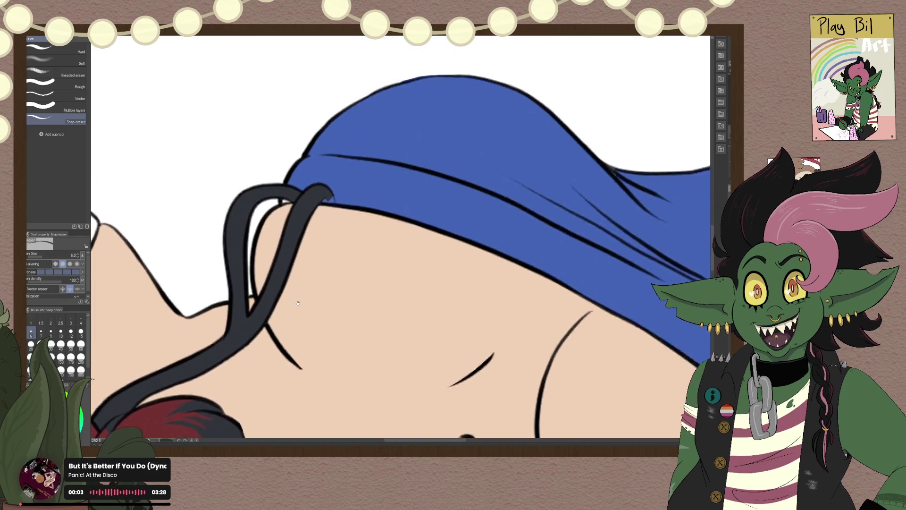
pyautogui.scroll(1, 291, 243)
pyautogui.scroll(3, 289, 236)
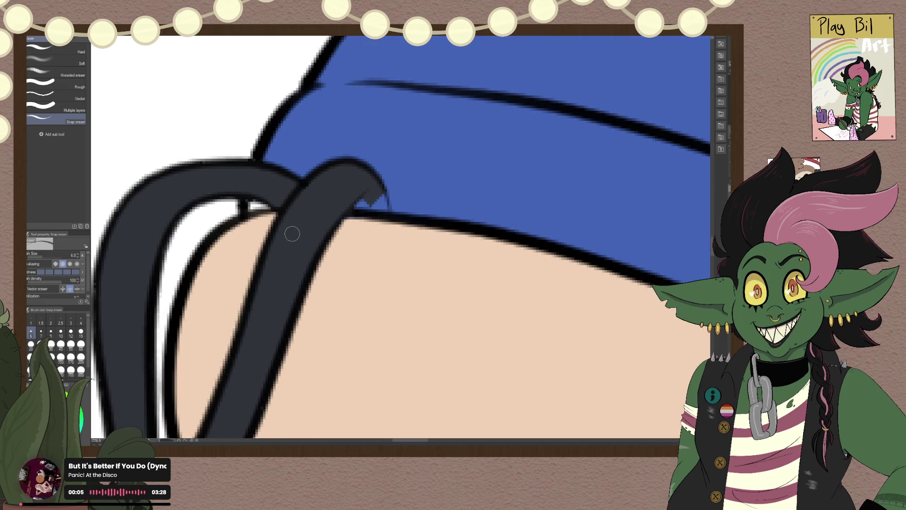
pyautogui.press('p')
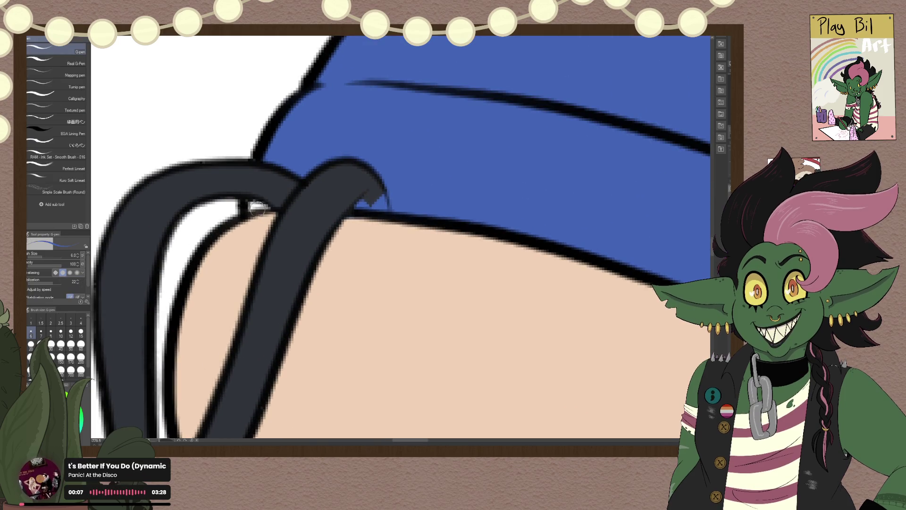
pyautogui.keyDown('alt'); pyautogui.click(248, 175); pyautogui.keyUp('alt')
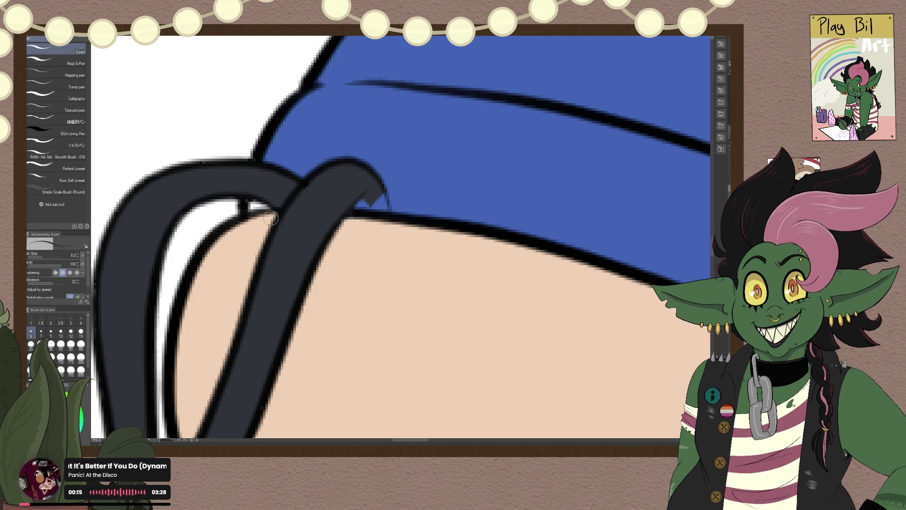
# Step: At 800% zoom, paint the dark grey strap over the dress's top edge, filling the blue gap
pyautogui.scroll(-10, 181, 98)
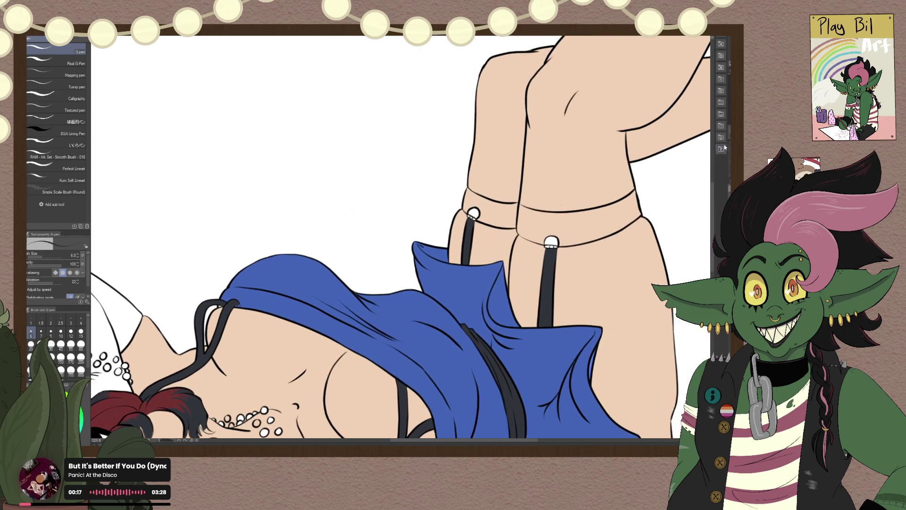
pyautogui.scroll(-3, 401, 238)
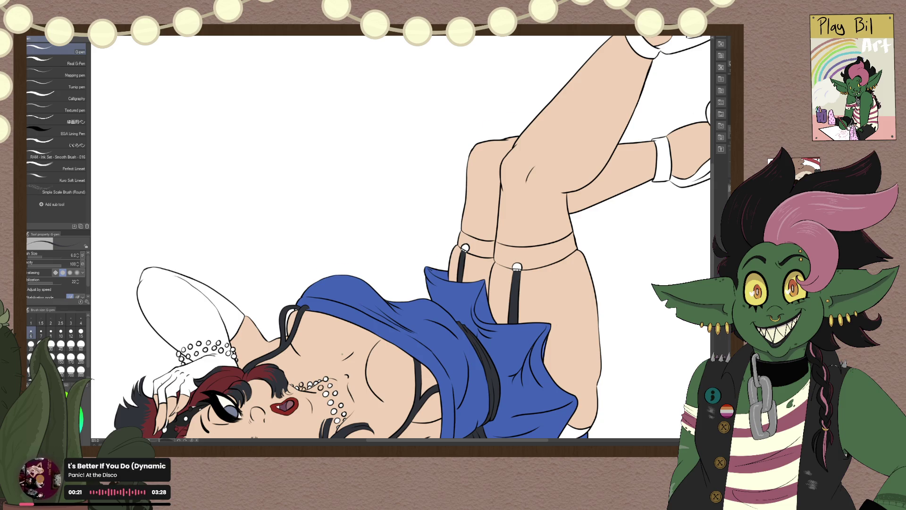
pyautogui.scroll(3, 343, 354)
pyautogui.scroll(3, 342, 353)
pyautogui.scroll(2, 342, 352)
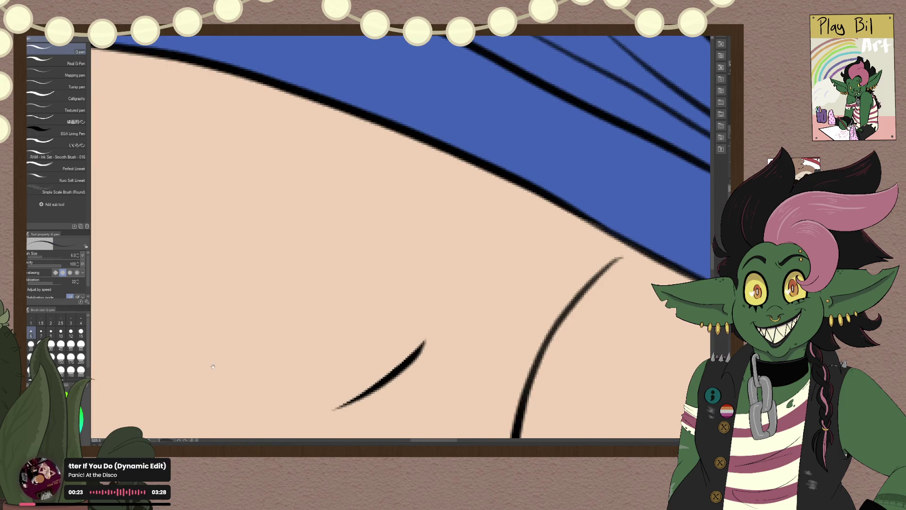
pyautogui.scroll(-1, 340, 222)
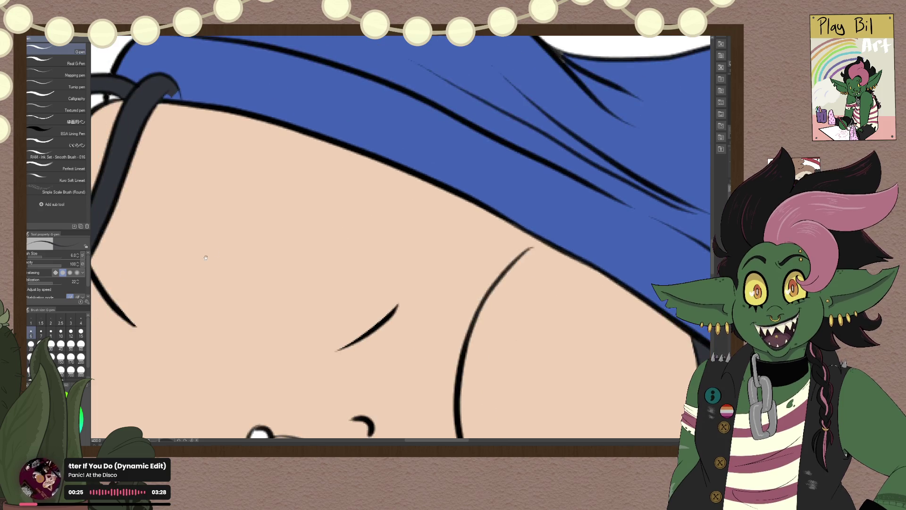
pyautogui.scroll(-1, 340, 222)
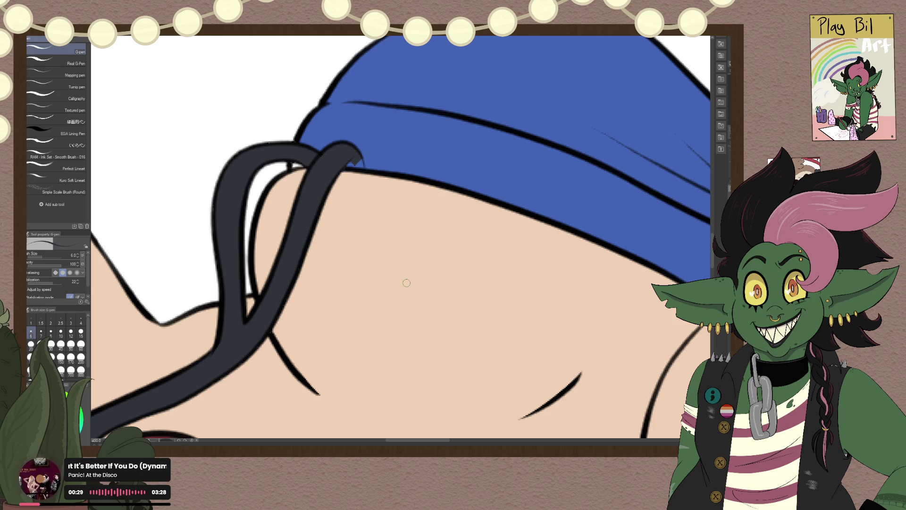
pyautogui.scroll(1, 406, 283)
pyautogui.scroll(1, 406, 283)
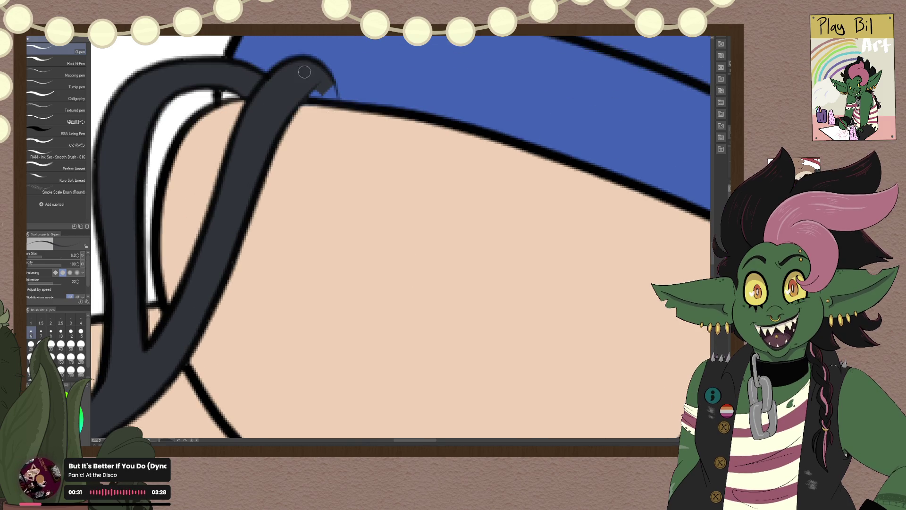
pyautogui.scroll(2, 300, 77)
pyautogui.moveTo(305, 108); pyautogui.dragTo(418, 231)
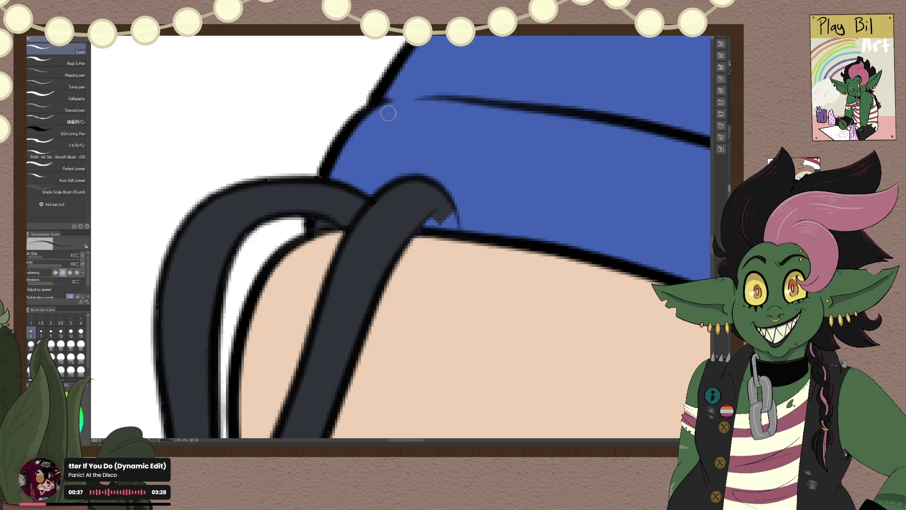
pyautogui.moveTo(392, 104)
pyautogui.mouseDown()
pyautogui.moveTo(369, 136)
pyautogui.moveTo(391, 135)
pyautogui.moveTo(405, 152)
pyautogui.moveTo(411, 142)
pyautogui.mouseUp()
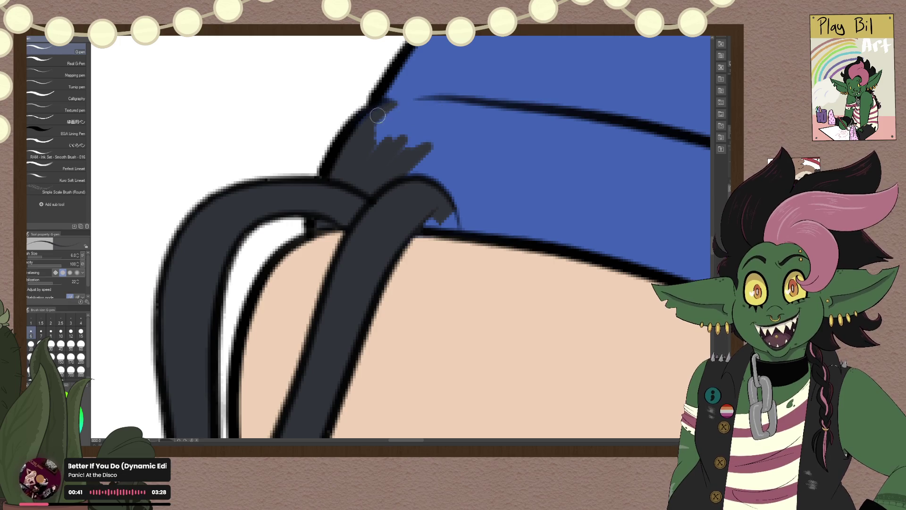
pyautogui.moveTo(380, 106)
pyautogui.mouseDown()
pyautogui.moveTo(469, 103)
pyautogui.moveTo(534, 114)
pyautogui.mouseUp()
pyautogui.moveTo(373, 129); pyautogui.dragTo(510, 120)
pyautogui.moveTo(415, 113); pyautogui.dragTo(466, 112)
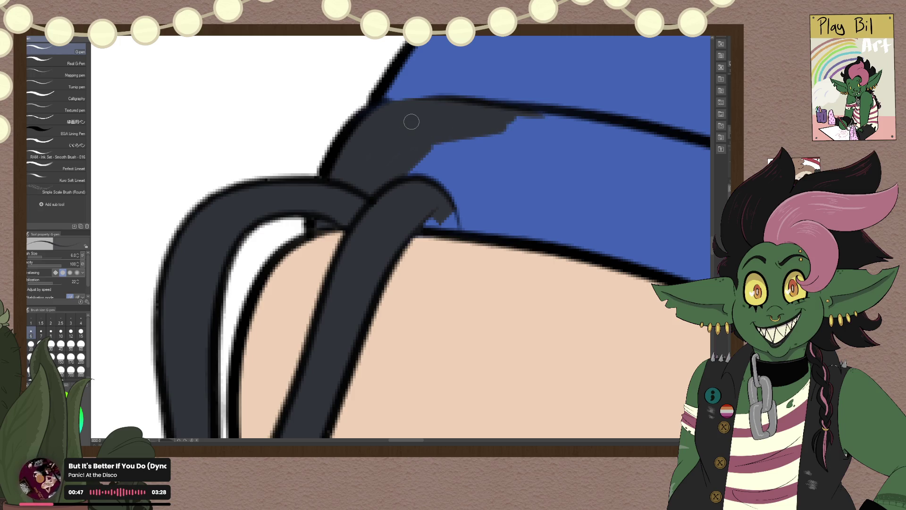
pyautogui.scroll(-5, 411, 122)
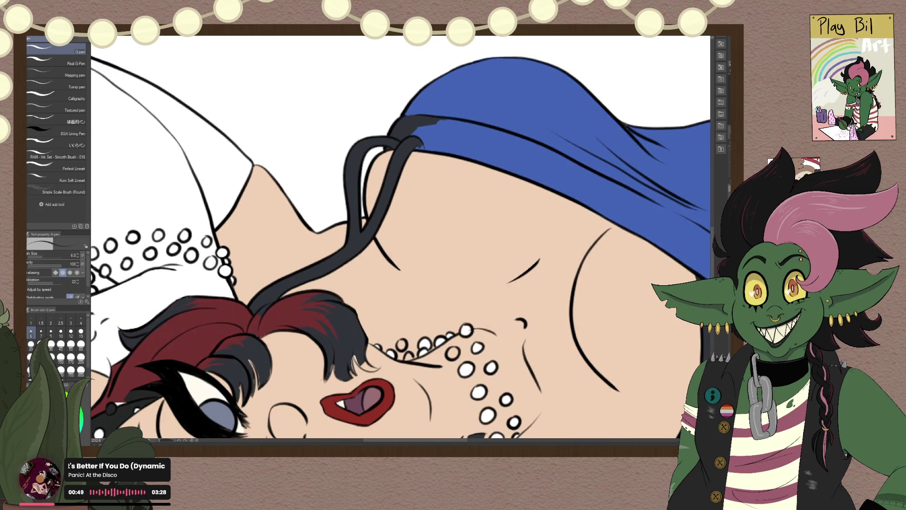
# Step: Rotate the view so the strap runs vertically and paint its colour over the dress top
pyautogui.press('^')
pyautogui.press('^')
pyautogui.press('^')
pyautogui.press('^')
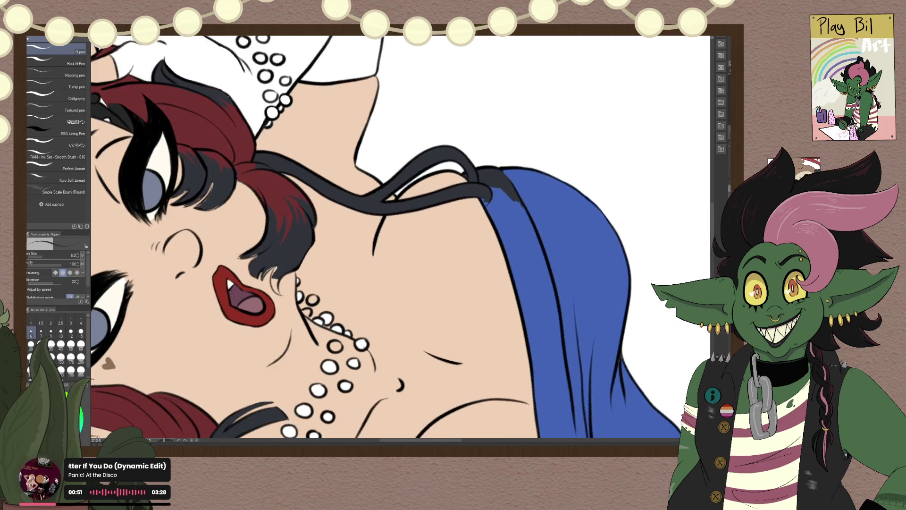
pyautogui.scroll(2, 520, 293)
pyautogui.scroll(2, 445, 307)
pyautogui.scroll(2, 404, 222)
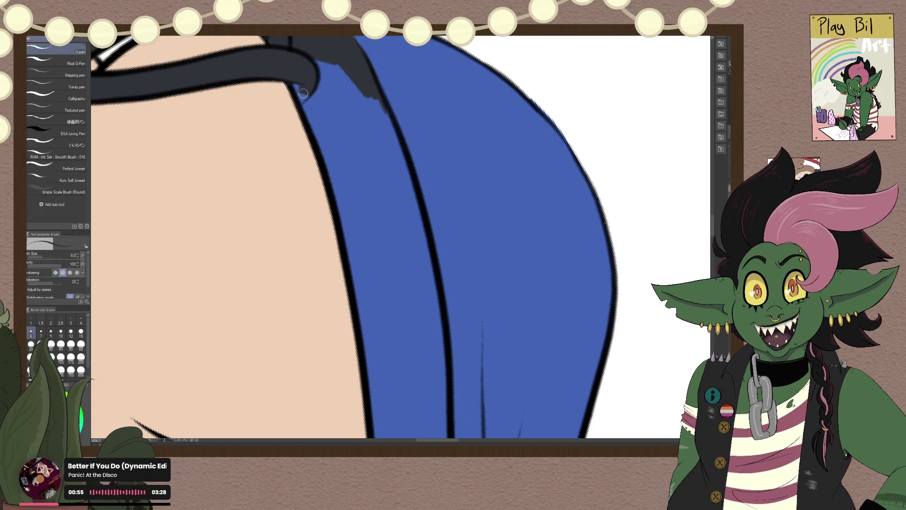
pyautogui.moveTo(313, 117)
pyautogui.mouseDown()
pyautogui.moveTo(304, 102)
pyautogui.moveTo(343, 55)
pyautogui.moveTo(375, 100)
pyautogui.moveTo(323, 143)
pyautogui.mouseUp()
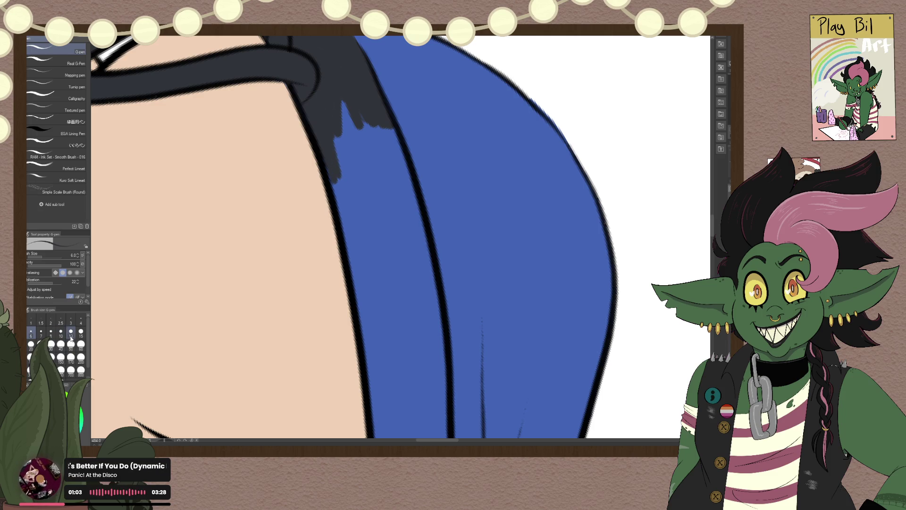
# Step: With brush size 15, paint the dark grey hair further down over the blue to a rounded tip
pyautogui.click(80, 332)
pyautogui.moveTo(335, 91)
pyautogui.mouseDown()
pyautogui.moveTo(354, 197)
pyautogui.moveTo(340, 177)
pyautogui.mouseUp()
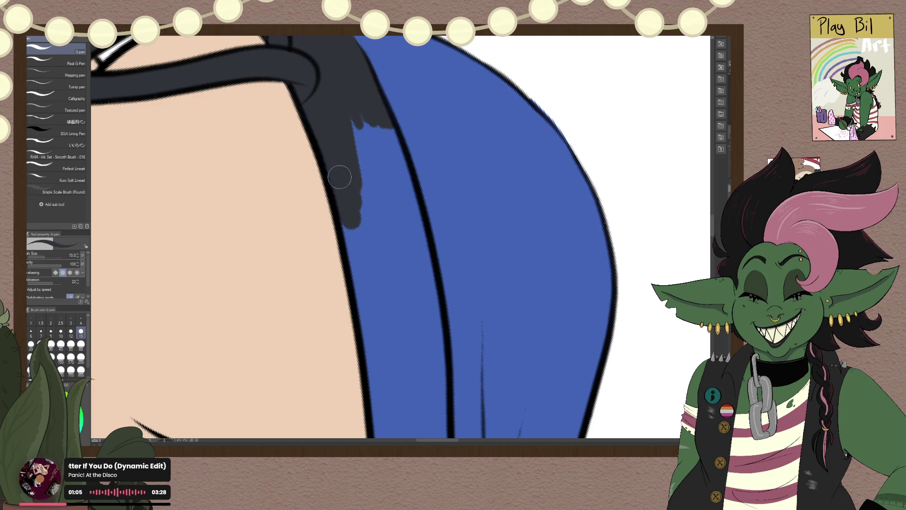
pyautogui.moveTo(360, 142)
pyautogui.mouseDown()
pyautogui.moveTo(370, 132)
pyautogui.moveTo(392, 156)
pyautogui.moveTo(415, 243)
pyautogui.mouseUp()
pyautogui.moveTo(396, 162)
pyautogui.mouseDown()
pyautogui.moveTo(376, 247)
pyautogui.moveTo(359, 264)
pyautogui.mouseUp()
pyautogui.moveTo(356, 192); pyautogui.dragTo(371, 311)
pyautogui.moveTo(370, 265); pyautogui.dragTo(389, 331)
pyautogui.moveTo(392, 220); pyautogui.dragTo(406, 312)
pyautogui.moveTo(406, 246); pyautogui.dragTo(424, 309)
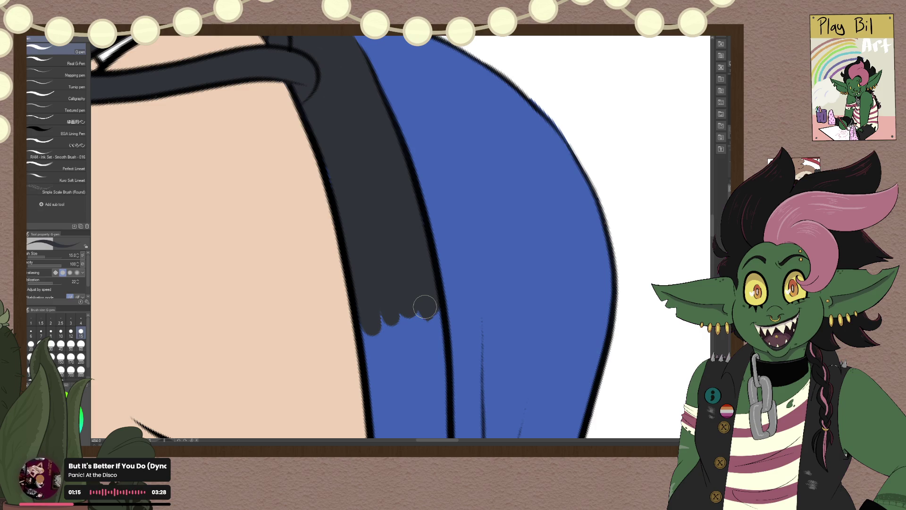
pyautogui.moveTo(431, 227); pyautogui.dragTo(429, 89)
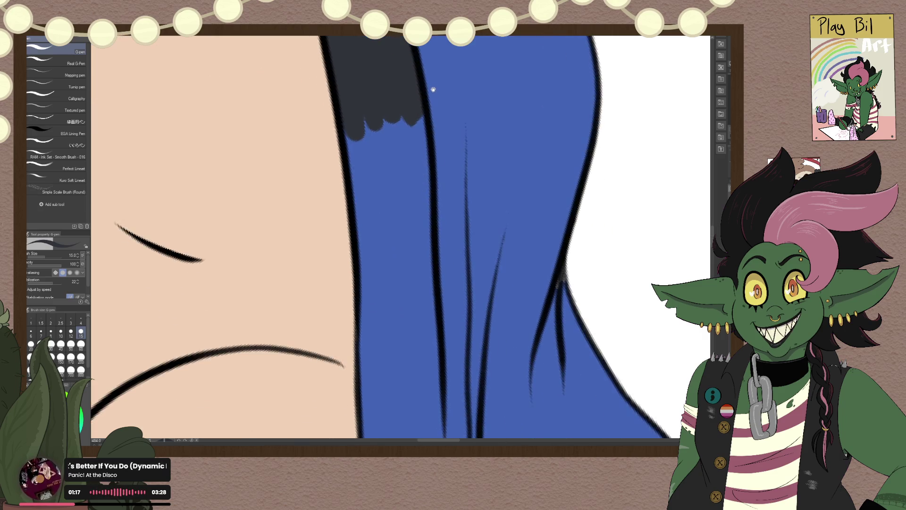
pyautogui.moveTo(372, 128)
pyautogui.mouseDown()
pyautogui.moveTo(408, 142)
pyautogui.moveTo(414, 162)
pyautogui.moveTo(415, 196)
pyautogui.moveTo(394, 196)
pyautogui.moveTo(374, 228)
pyautogui.moveTo(358, 193)
pyautogui.moveTo(370, 310)
pyautogui.moveTo(374, 251)
pyautogui.moveTo(384, 345)
pyautogui.mouseUp()
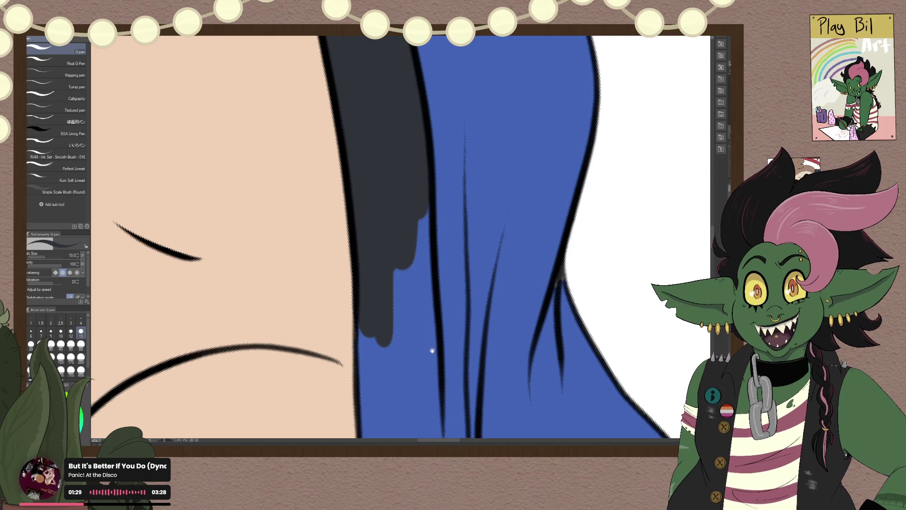
pyautogui.moveTo(431, 350); pyautogui.dragTo(393, 301)
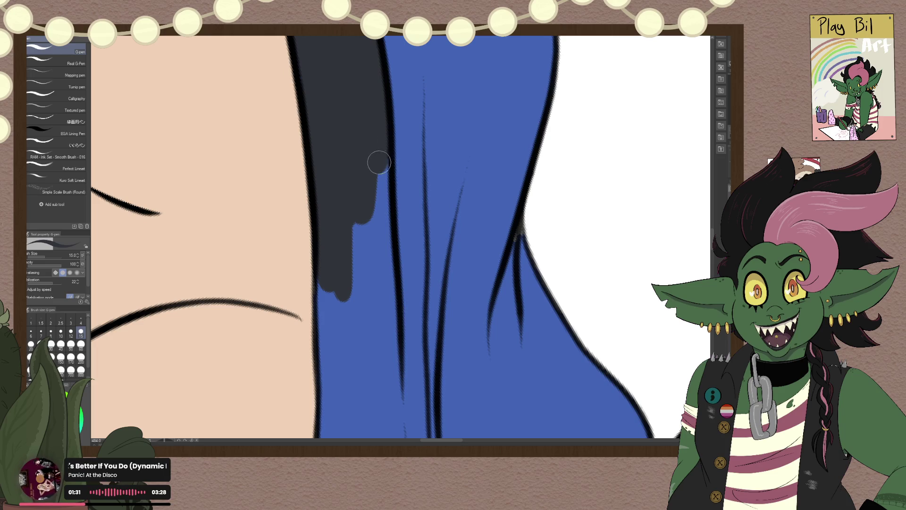
pyautogui.moveTo(379, 162)
pyautogui.mouseDown()
pyautogui.moveTo(373, 171)
pyautogui.moveTo(374, 146)
pyautogui.moveTo(385, 283)
pyautogui.moveTo(373, 330)
pyautogui.moveTo(348, 305)
pyautogui.moveTo(337, 257)
pyautogui.moveTo(328, 340)
pyautogui.moveTo(348, 293)
pyautogui.moveTo(379, 359)
pyautogui.moveTo(384, 297)
pyautogui.moveTo(389, 390)
pyautogui.moveTo(407, 132)
pyautogui.mouseUp()
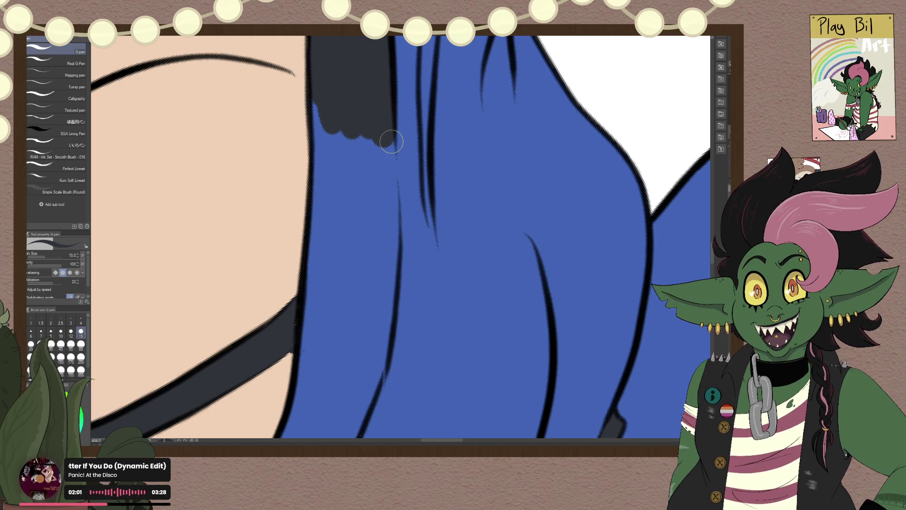
# Step: Extend the dark grey hair down over the blue dress as several narrow hanging strands
pyautogui.moveTo(331, 109); pyautogui.dragTo(321, 156)
pyautogui.moveTo(330, 118); pyautogui.dragTo(350, 203)
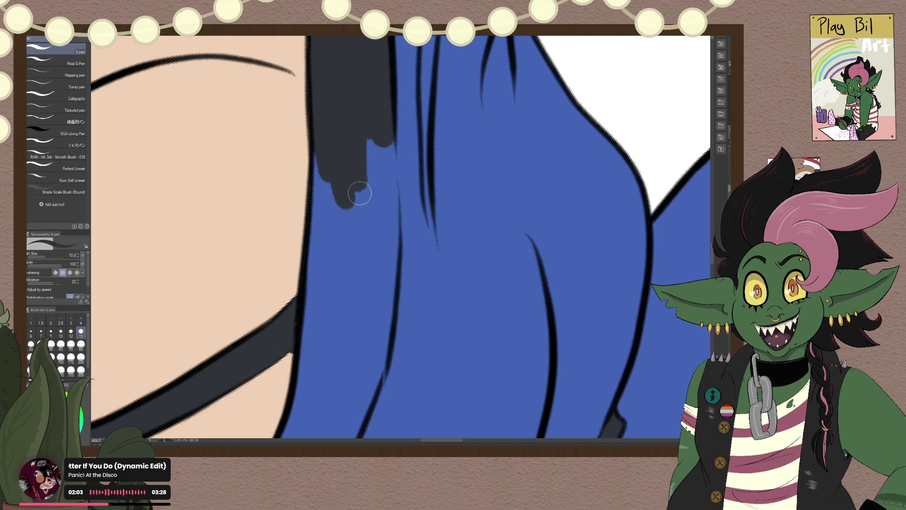
pyautogui.moveTo(359, 141)
pyautogui.mouseDown()
pyautogui.moveTo(384, 111)
pyautogui.moveTo(385, 222)
pyautogui.mouseUp()
pyautogui.moveTo(389, 142); pyautogui.dragTo(388, 242)
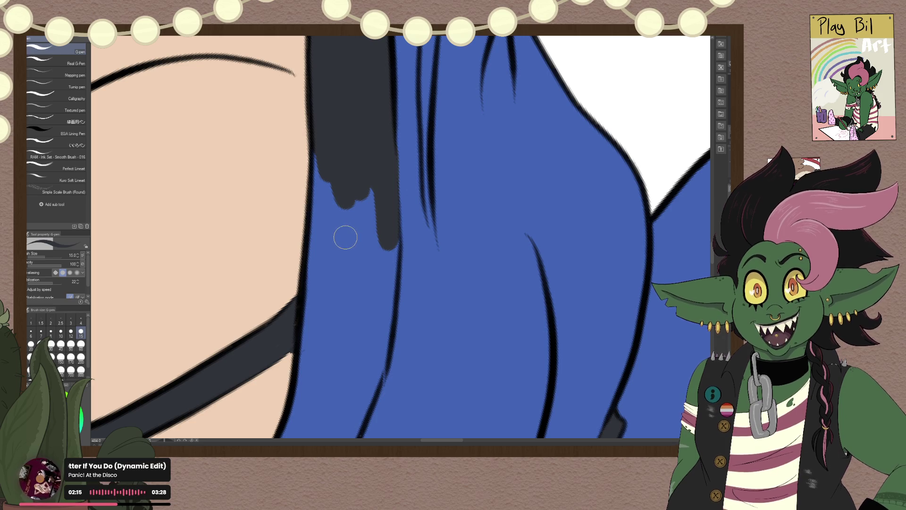
pyautogui.moveTo(340, 158)
pyautogui.mouseDown()
pyautogui.moveTo(318, 219)
pyautogui.moveTo(324, 182)
pyautogui.moveTo(323, 271)
pyautogui.mouseUp()
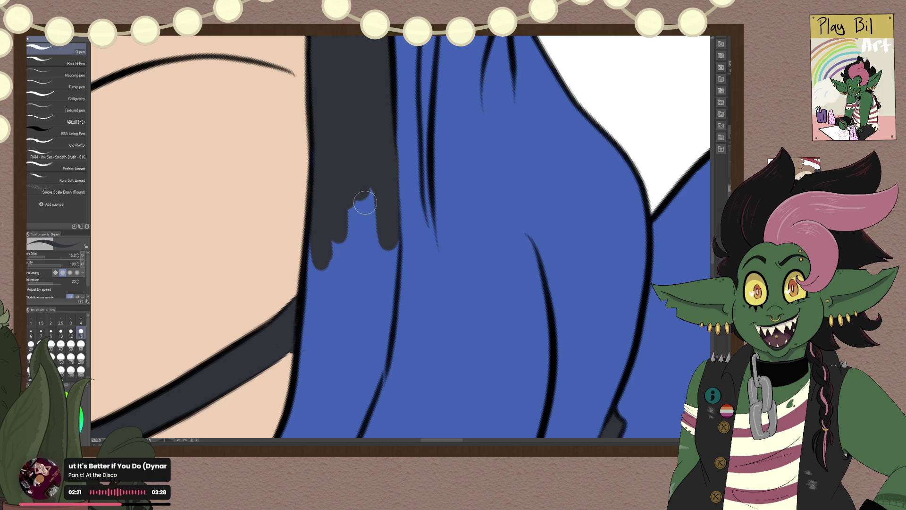
pyautogui.moveTo(365, 203)
pyautogui.mouseDown()
pyautogui.moveTo(371, 259)
pyautogui.moveTo(380, 214)
pyautogui.moveTo(381, 302)
pyautogui.mouseUp()
pyautogui.moveTo(386, 236)
pyautogui.mouseDown()
pyautogui.moveTo(376, 295)
pyautogui.moveTo(340, 232)
pyautogui.moveTo(318, 295)
pyautogui.moveTo(322, 233)
pyautogui.moveTo(312, 356)
pyautogui.mouseUp()
pyautogui.moveTo(337, 323)
pyautogui.mouseDown()
pyautogui.moveTo(336, 373)
pyautogui.moveTo(336, 304)
pyautogui.moveTo(331, 326)
pyautogui.mouseUp()
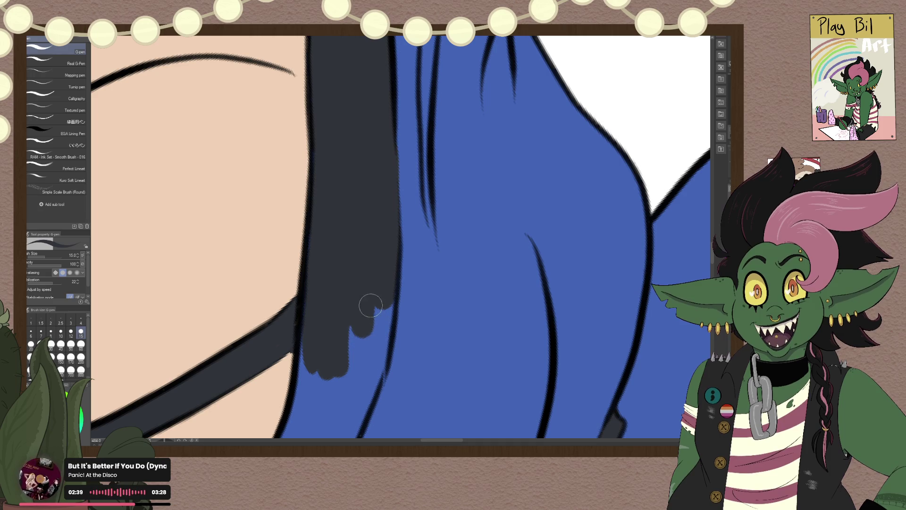
pyautogui.moveTo(374, 344)
pyautogui.mouseDown()
pyautogui.moveTo(383, 182)
pyautogui.moveTo(384, 204)
pyautogui.moveTo(395, 166)
pyautogui.mouseUp()
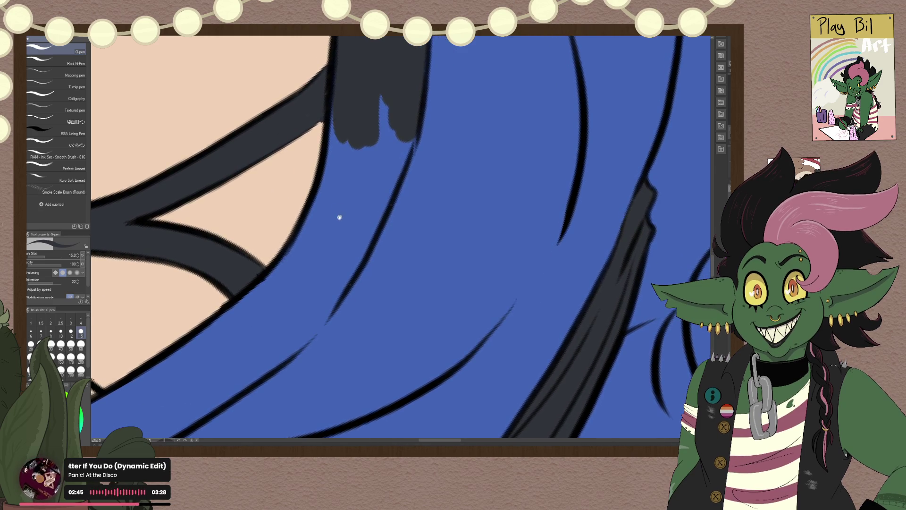
# Step: Fill out the hair's left and right edges and the gap between the two lower strands
pyautogui.moveTo(339, 217); pyautogui.dragTo(370, 248)
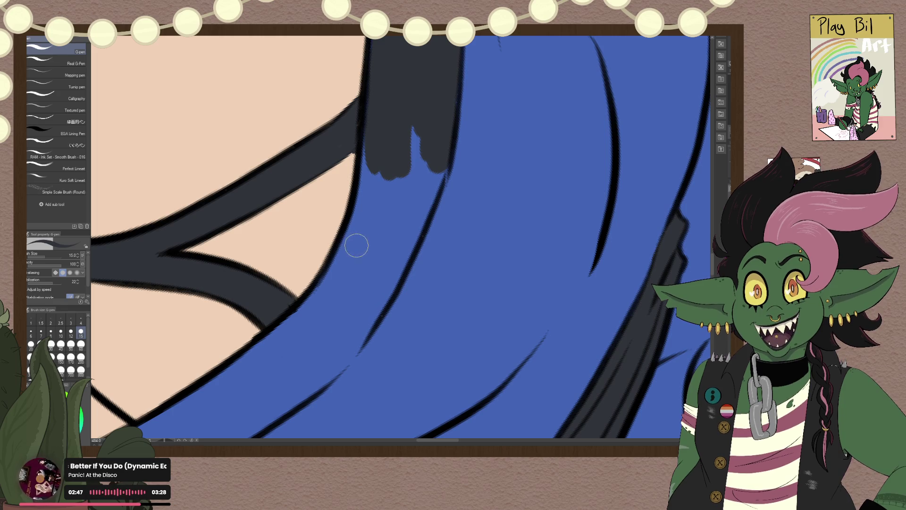
pyautogui.moveTo(407, 129)
pyautogui.mouseDown()
pyautogui.moveTo(396, 183)
pyautogui.moveTo(368, 210)
pyautogui.mouseUp()
pyautogui.moveTo(361, 141); pyautogui.dragTo(366, 219)
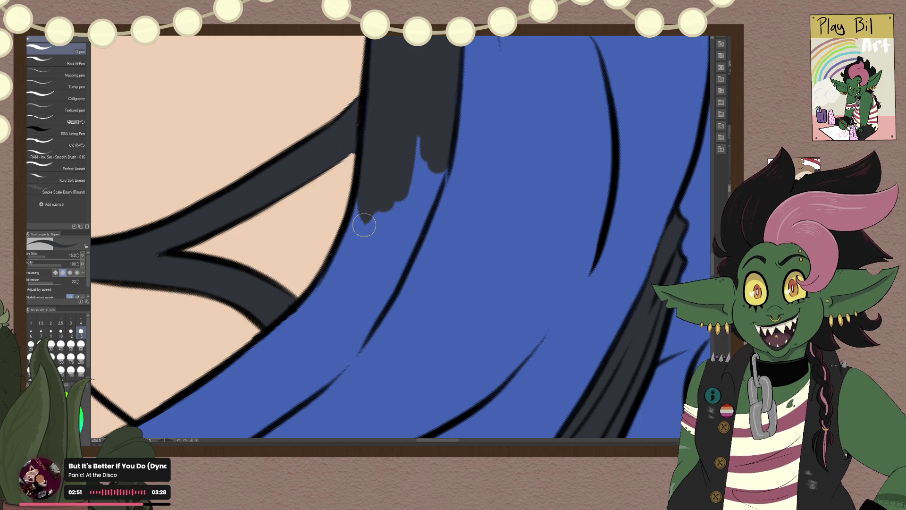
pyautogui.moveTo(434, 114)
pyautogui.mouseDown()
pyautogui.moveTo(410, 192)
pyautogui.moveTo(435, 156)
pyautogui.moveTo(421, 216)
pyautogui.moveTo(390, 249)
pyautogui.moveTo(376, 199)
pyautogui.moveTo(364, 198)
pyautogui.moveTo(408, 232)
pyautogui.moveTo(350, 345)
pyautogui.moveTo(376, 297)
pyautogui.mouseUp()
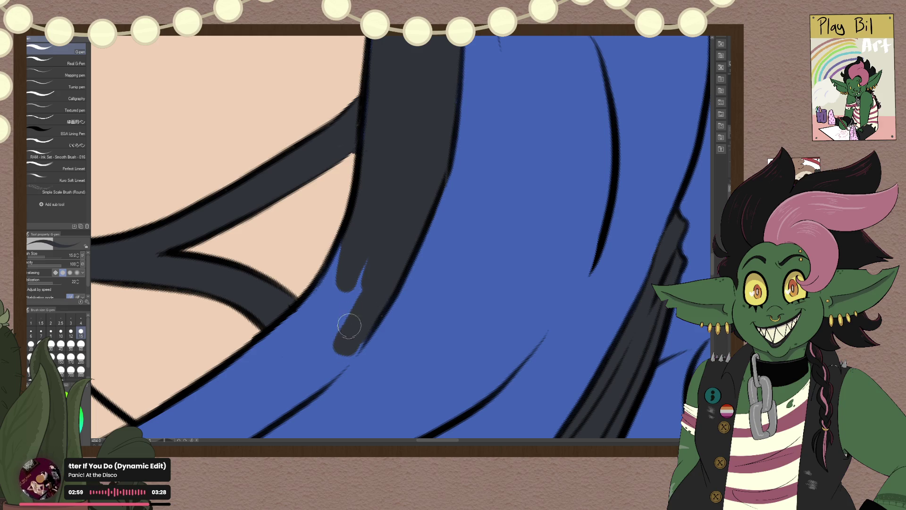
pyautogui.moveTo(349, 326)
pyautogui.mouseDown()
pyautogui.moveTo(348, 260)
pyautogui.moveTo(326, 290)
pyautogui.moveTo(454, 196)
pyautogui.moveTo(369, 265)
pyautogui.moveTo(433, 190)
pyautogui.moveTo(367, 247)
pyautogui.moveTo(432, 162)
pyautogui.moveTo(361, 211)
pyautogui.moveTo(378, 192)
pyautogui.moveTo(317, 257)
pyautogui.mouseUp()
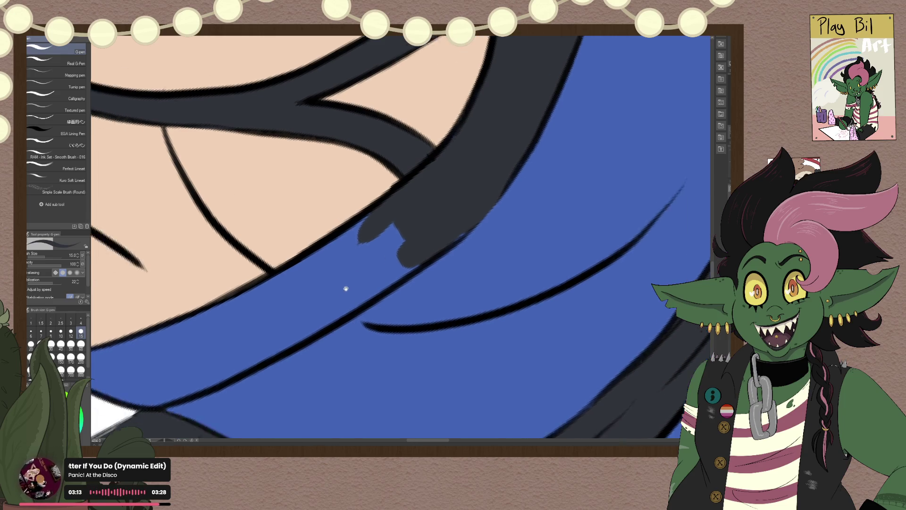
# Step: Paint dark grey along the skin and dress boundary, then cover the light grey sliver at brush size 10
pyautogui.moveTo(344, 290); pyautogui.dragTo(486, 219)
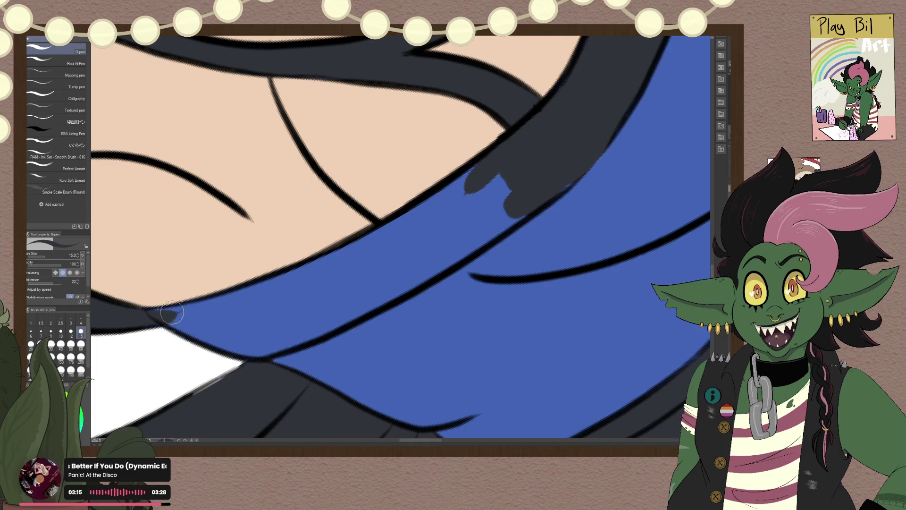
pyautogui.moveTo(154, 320)
pyautogui.mouseDown()
pyautogui.moveTo(292, 276)
pyautogui.moveTo(453, 196)
pyautogui.mouseUp()
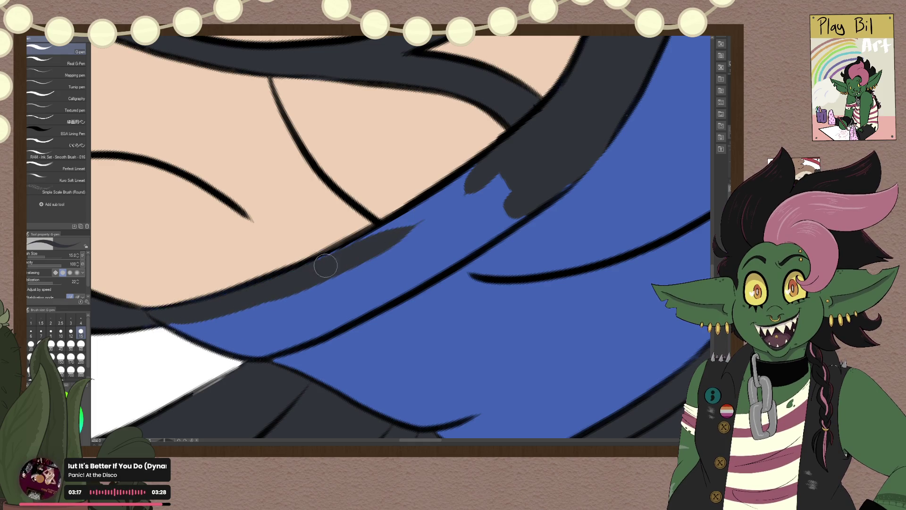
pyautogui.moveTo(331, 259)
pyautogui.mouseDown()
pyautogui.moveTo(463, 189)
pyautogui.moveTo(459, 183)
pyautogui.moveTo(510, 184)
pyautogui.moveTo(496, 213)
pyautogui.moveTo(536, 196)
pyautogui.moveTo(463, 227)
pyautogui.moveTo(405, 284)
pyautogui.moveTo(246, 351)
pyautogui.moveTo(189, 321)
pyautogui.moveTo(247, 344)
pyautogui.moveTo(265, 338)
pyautogui.moveTo(285, 309)
pyautogui.moveTo(429, 239)
pyautogui.moveTo(347, 277)
pyautogui.mouseUp()
pyautogui.moveTo(328, 322); pyautogui.dragTo(441, 186)
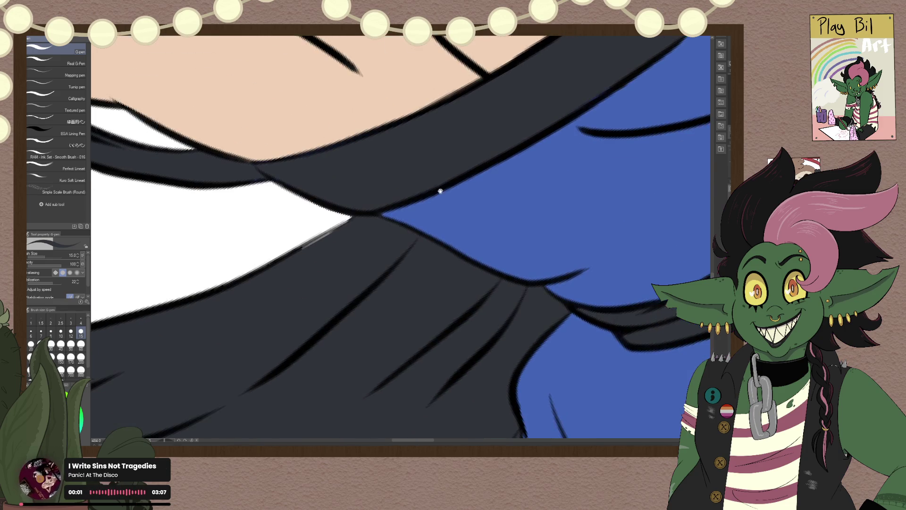
pyautogui.click(60, 331)
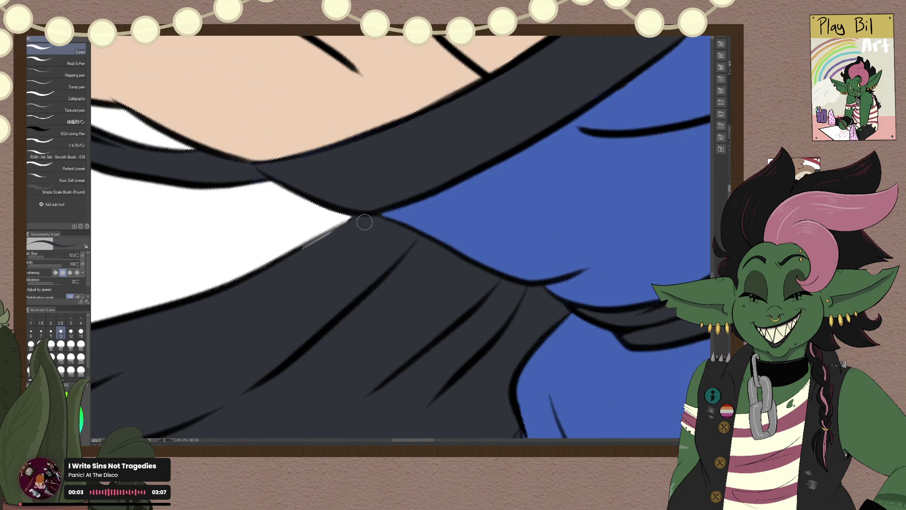
pyautogui.moveTo(305, 252); pyautogui.dragTo(358, 225)
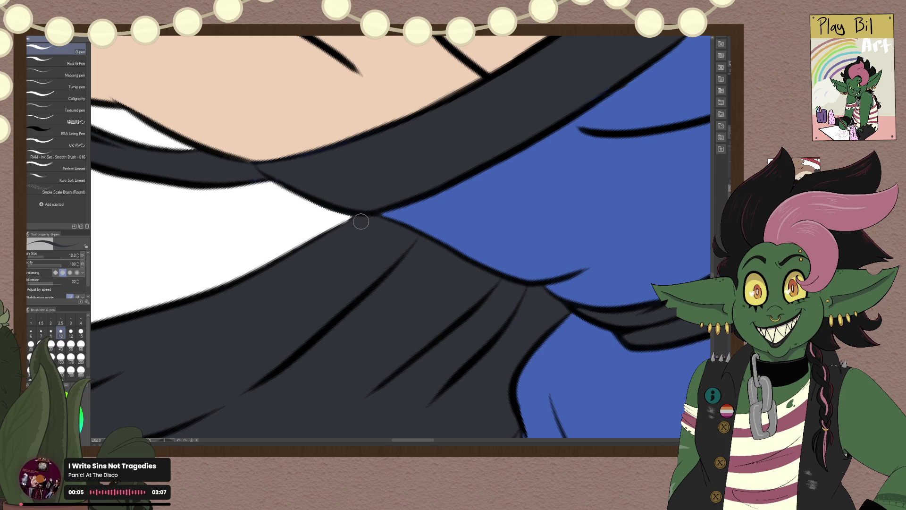
pyautogui.scroll(-5, 349, 238)
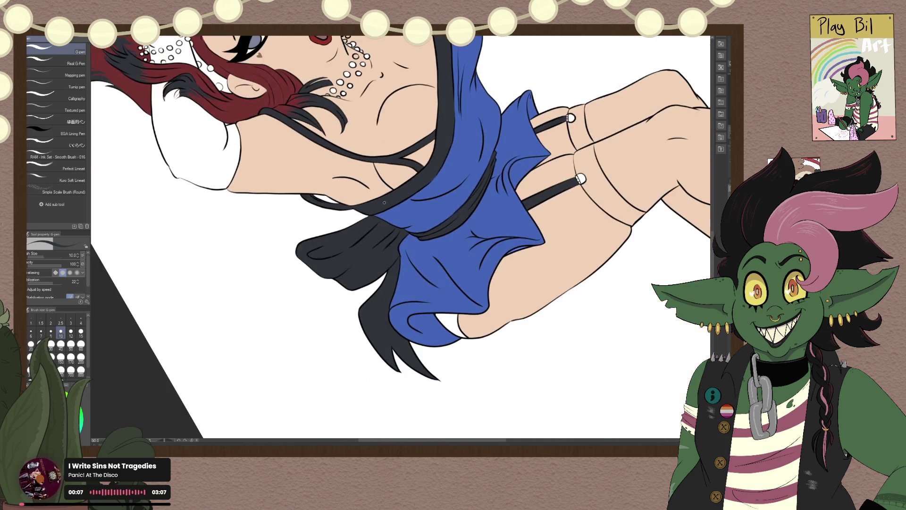
pyautogui.scroll(5, 385, 202)
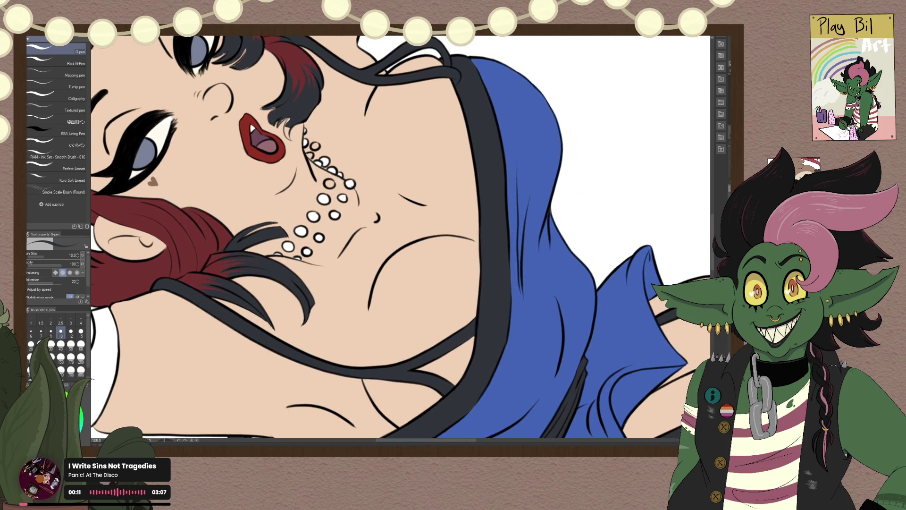
pyautogui.press('-')
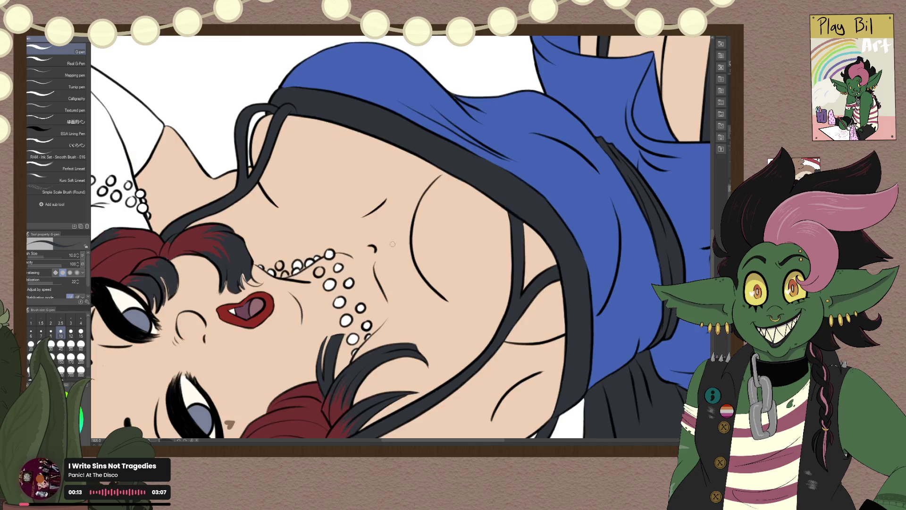
pyautogui.scroll(-3, 401, 296)
pyautogui.scroll(-2, 425, 288)
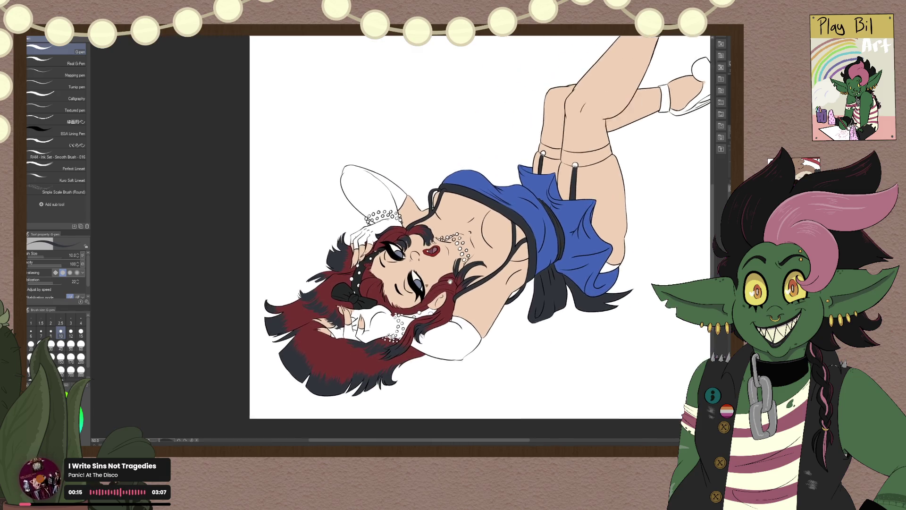
pyautogui.scroll(2, 454, 280)
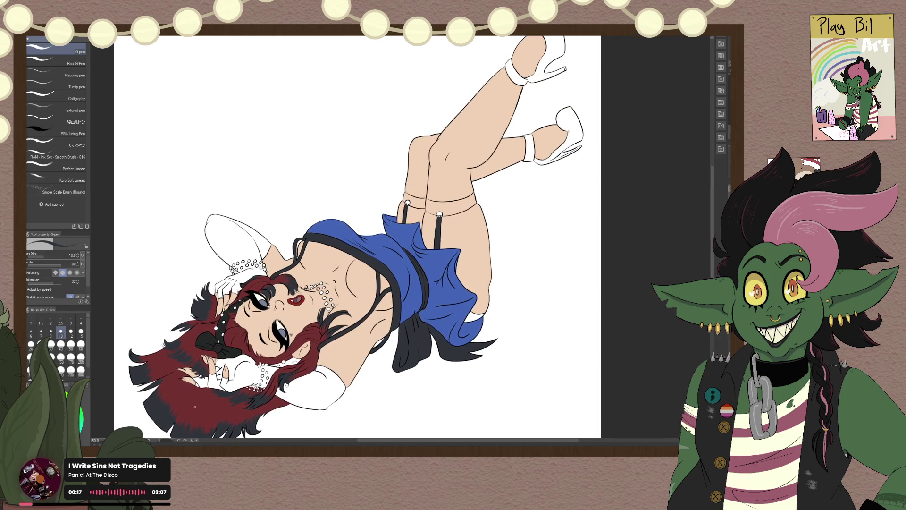
pyautogui.scroll(1, 454, 280)
pyautogui.scroll(2, 216, 350)
pyautogui.scroll(2, 217, 350)
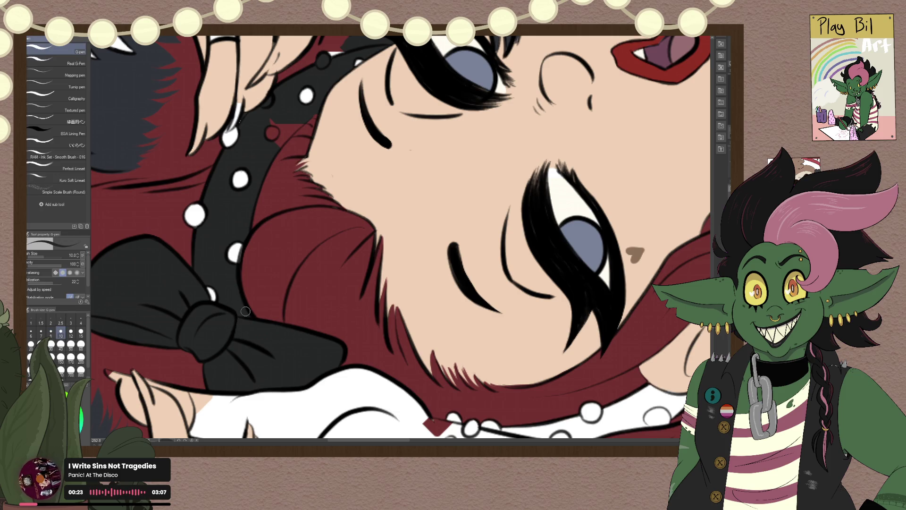
pyautogui.moveTo(431, 357)
pyautogui.mouseDown()
pyautogui.moveTo(293, 308)
pyautogui.moveTo(288, 315)
pyautogui.mouseUp()
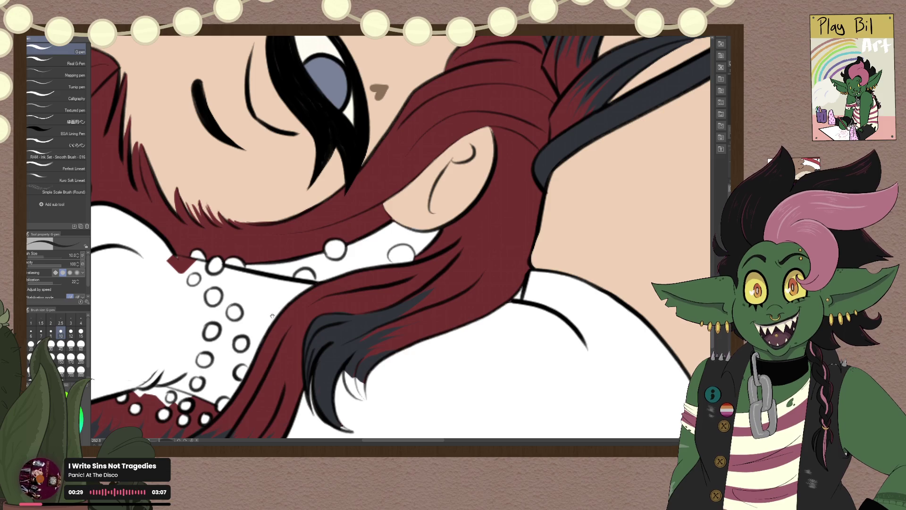
pyautogui.moveTo(267, 296); pyautogui.dragTo(285, 276)
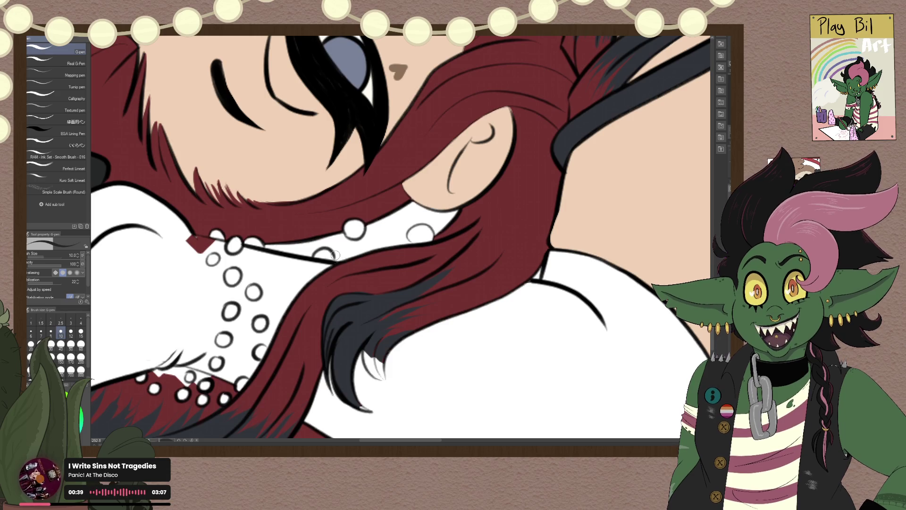
pyautogui.moveTo(334, 255); pyautogui.dragTo(287, 293)
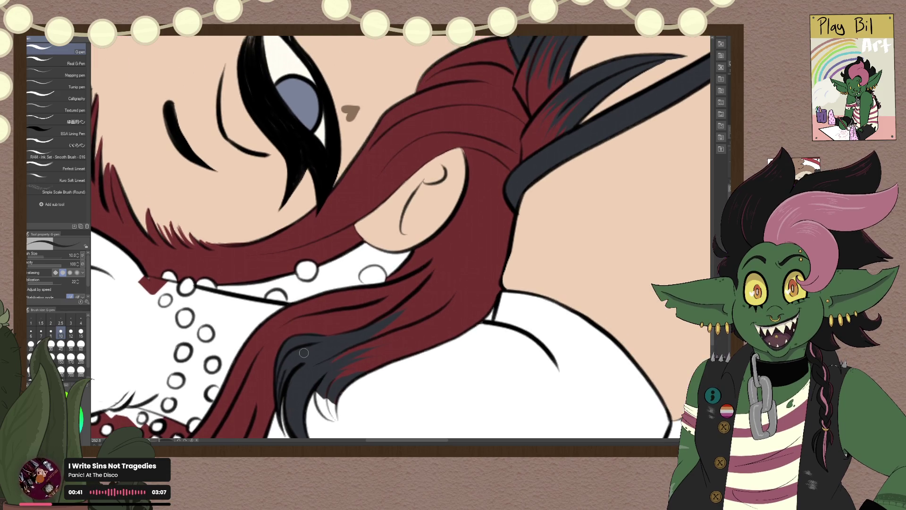
pyautogui.press('g')
# Step: Fill the white strips and patches under the collar and beside the hair dark
pyautogui.click(376, 288)
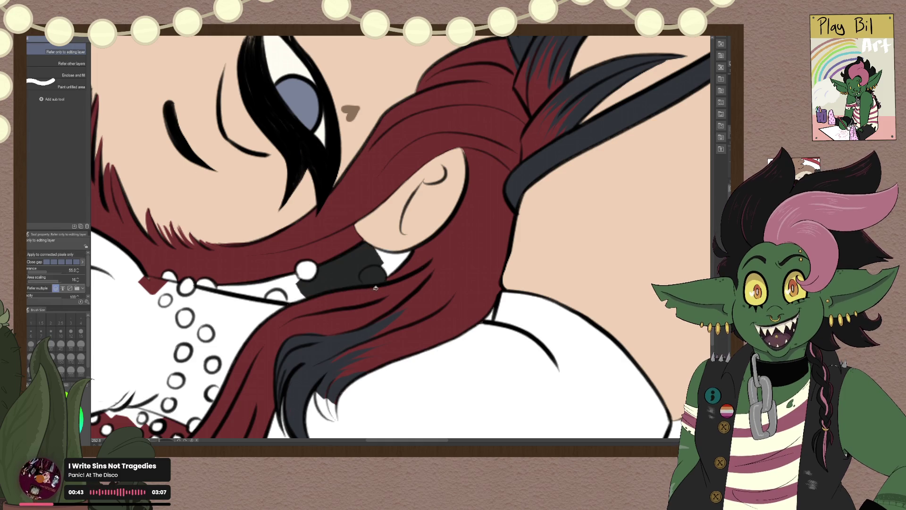
pyautogui.click(393, 277)
pyautogui.click(284, 282)
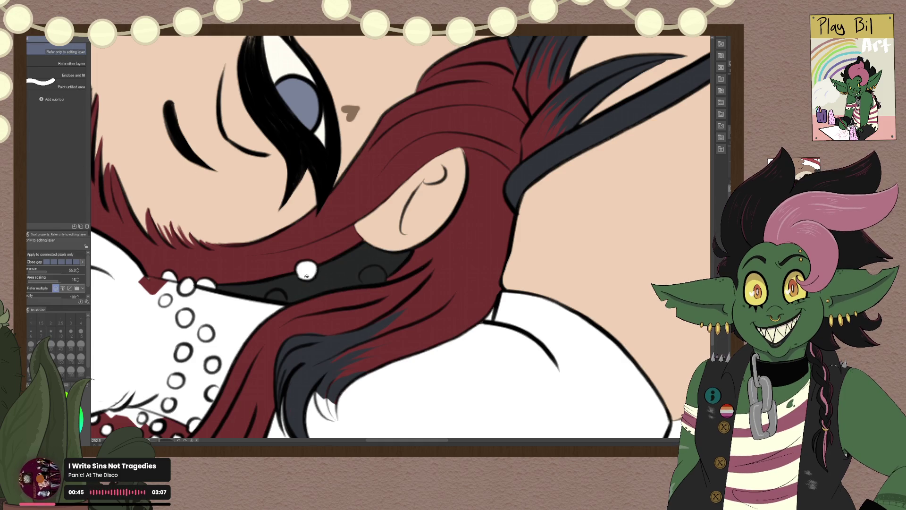
pyautogui.scroll(-1, 337, 263)
pyautogui.scroll(1, 337, 263)
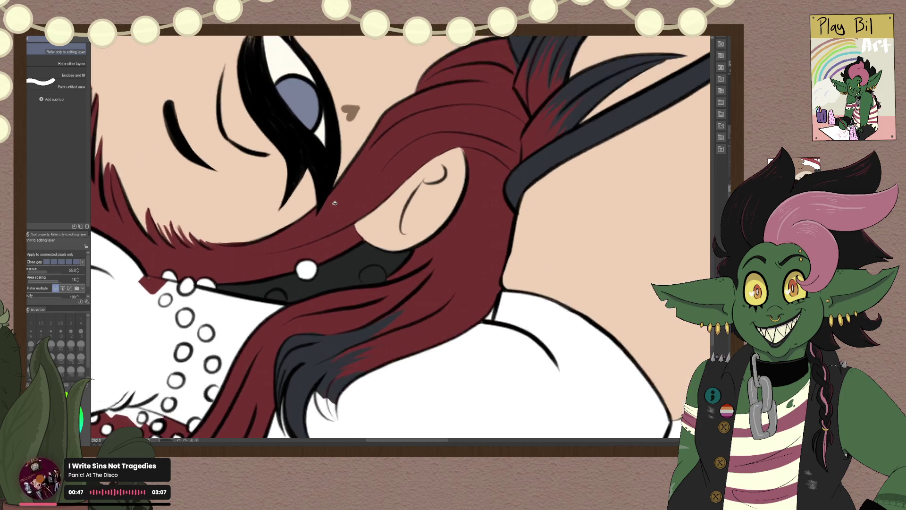
pyautogui.scroll(1, 337, 263)
# Step: Switch from the Fill tool to the G-pen and zoom out from the neck
pyautogui.moveTo(563, 325); pyautogui.dragTo(439, 273)
pyautogui.scroll(1, 439, 273)
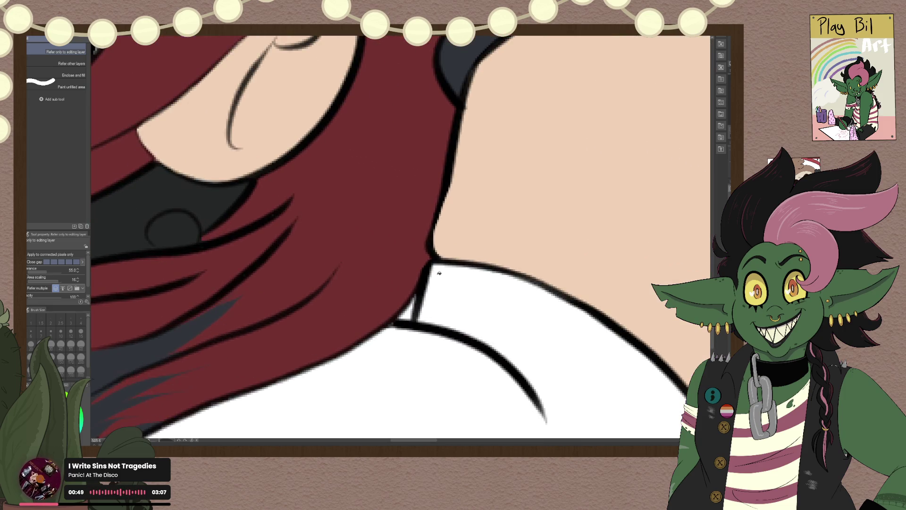
pyautogui.press('p')
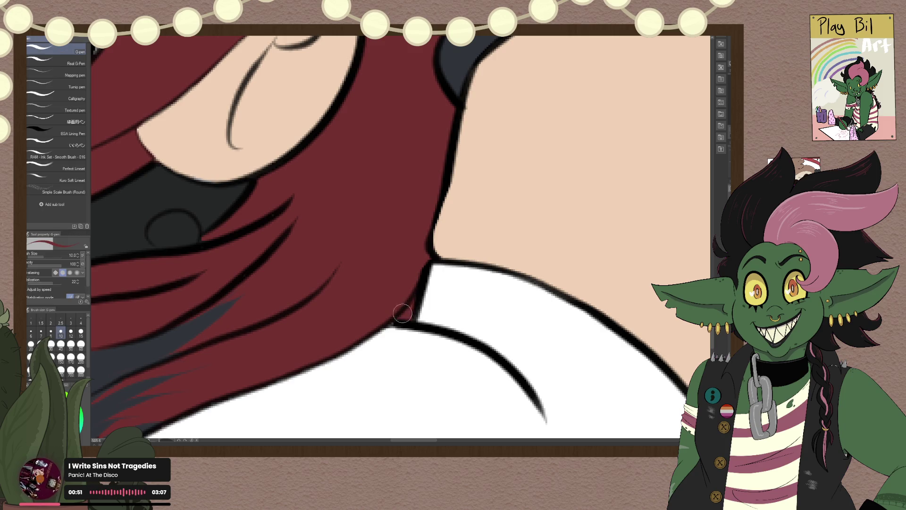
pyautogui.scroll(-4, 407, 301)
pyautogui.scroll(-3, 408, 301)
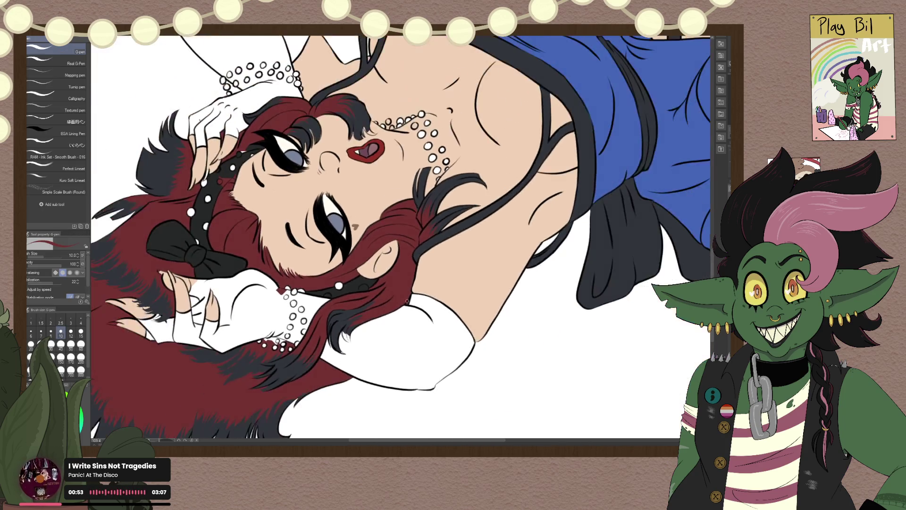
pyautogui.scroll(-2, 408, 301)
pyautogui.scroll(-1, 411, 298)
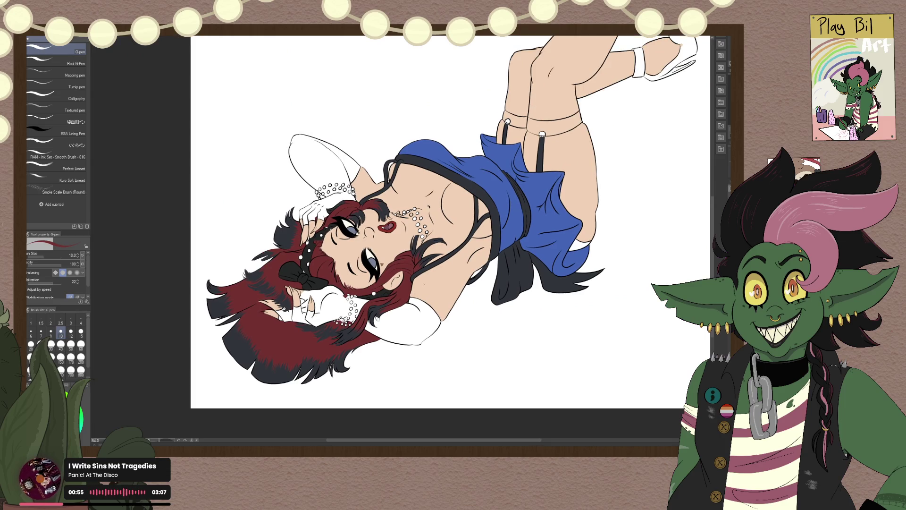
pyautogui.scroll(2, 424, 282)
pyautogui.scroll(2, 424, 283)
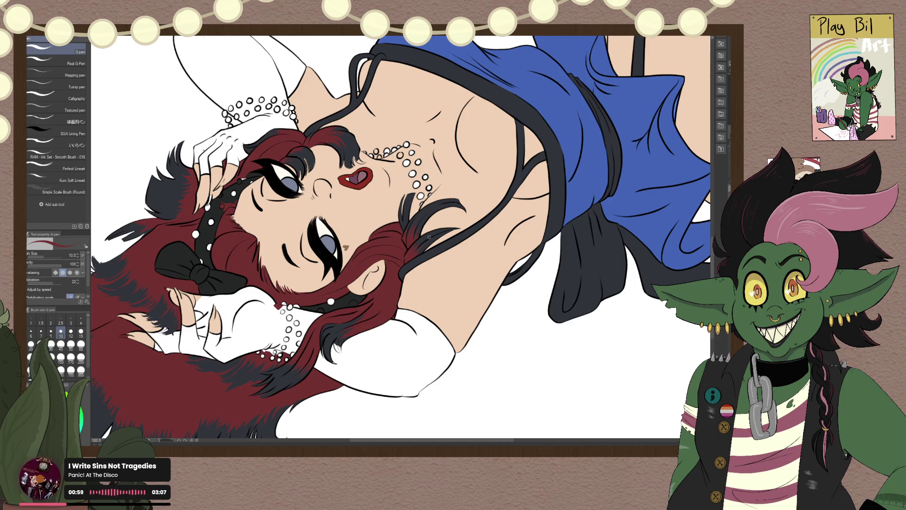
pyautogui.scroll(-1, 429, 237)
pyautogui.scroll(-1, 436, 292)
pyautogui.scroll(-1, 446, 348)
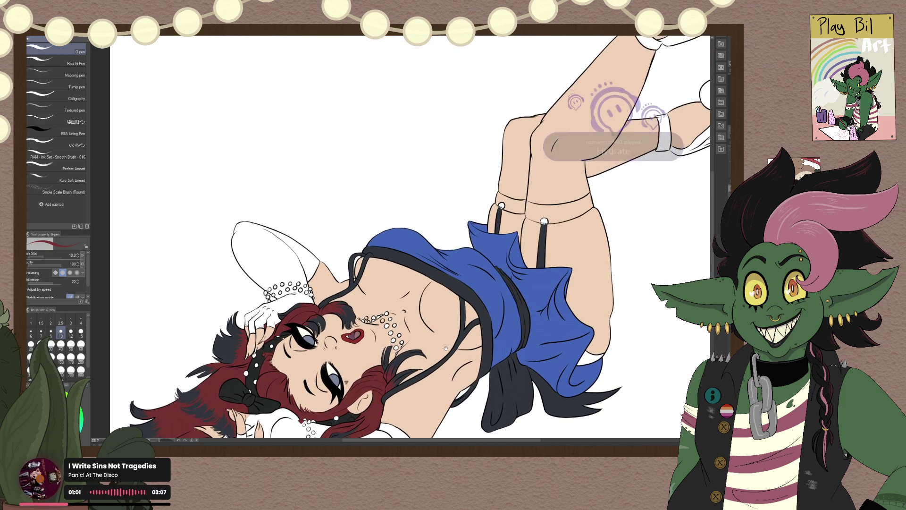
pyautogui.moveTo(445, 348); pyautogui.dragTo(556, 310)
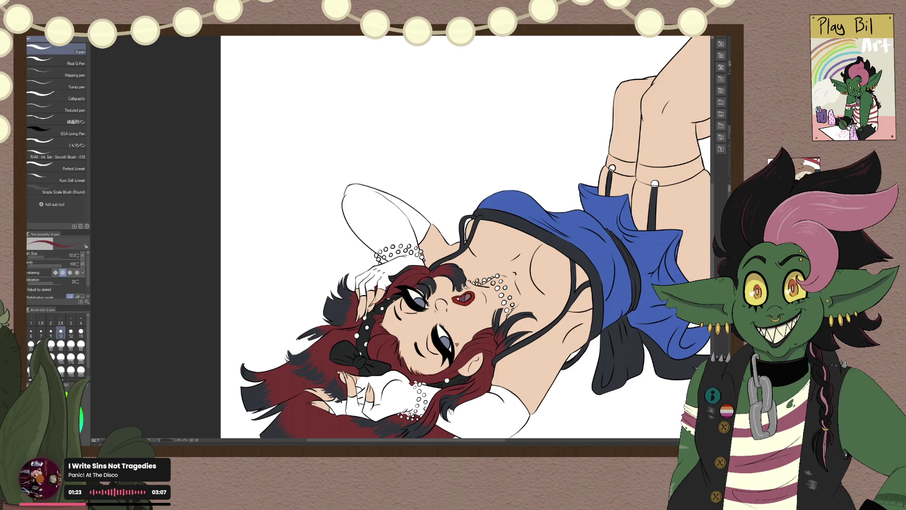
pyautogui.scroll(5, 436, 241)
pyautogui.scroll(-2, 507, 246)
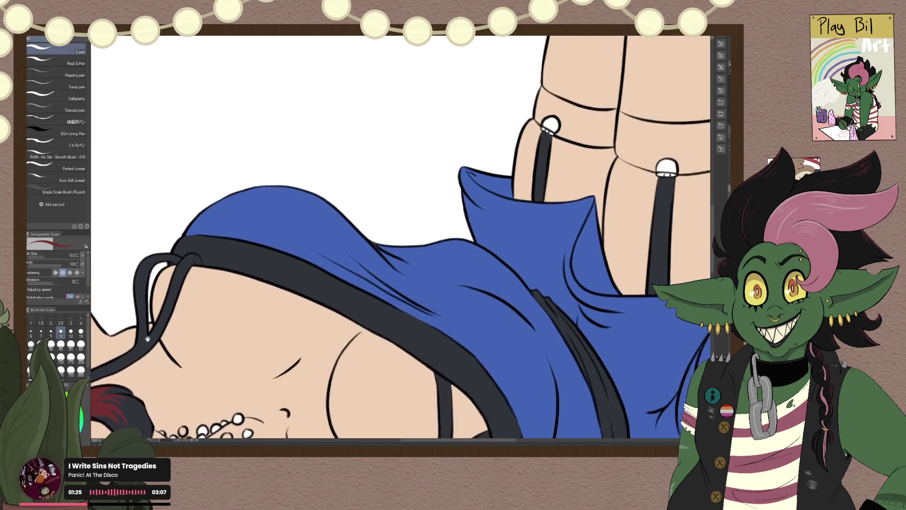
pyautogui.moveTo(506, 246); pyautogui.dragTo(354, 353)
pyautogui.scroll(-1, 354, 353)
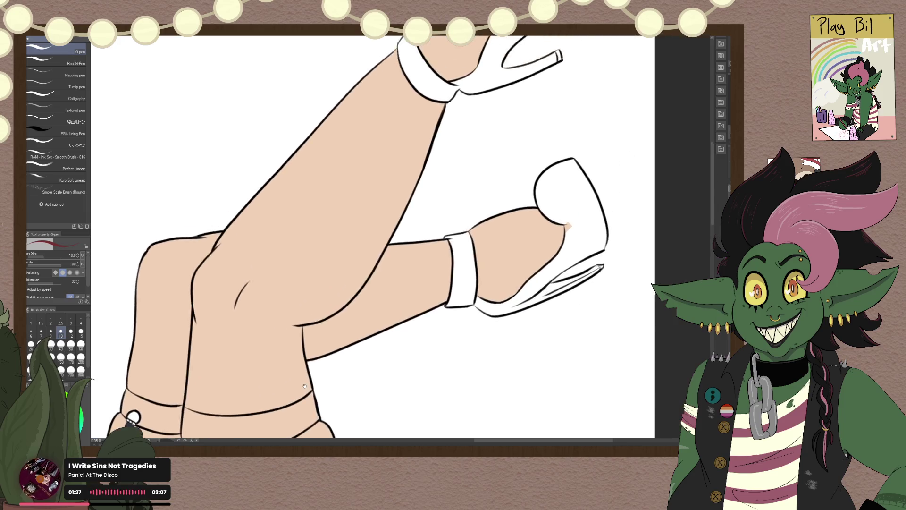
pyautogui.scroll(-3, 415, 247)
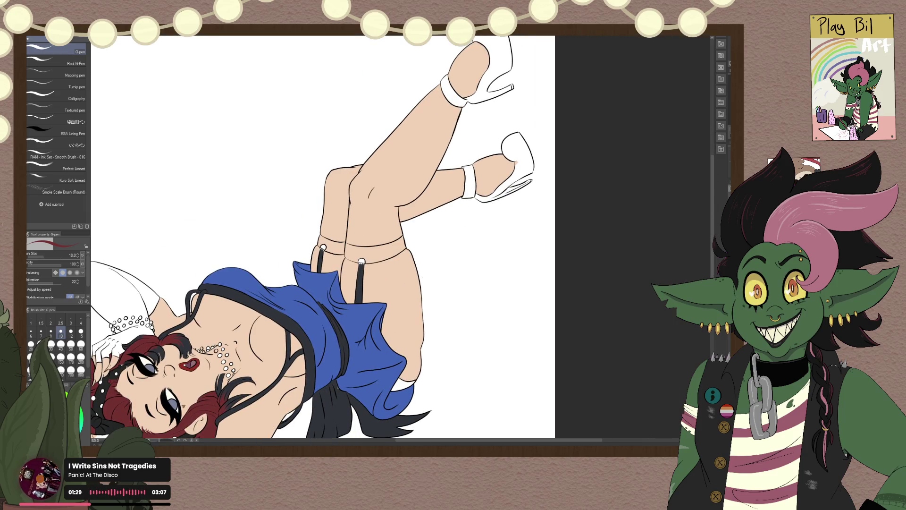
pyautogui.moveTo(393, 252); pyautogui.dragTo(245, 408)
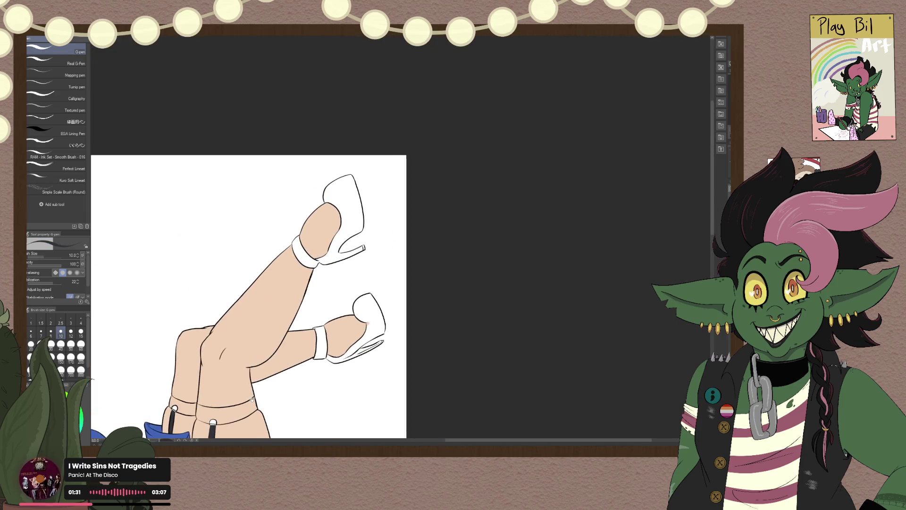
# Step: Fill both shoes, both ankle straps and the lower sole dark navy
pyautogui.press('g')
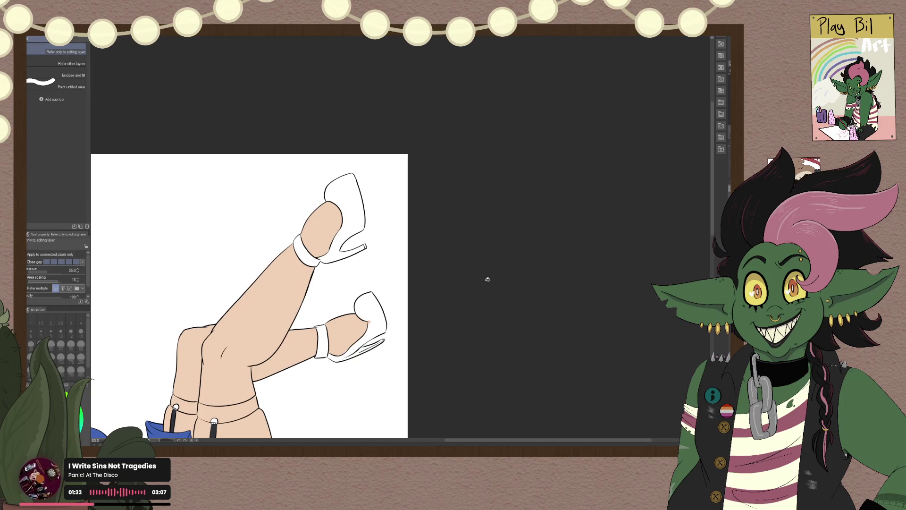
pyautogui.click(345, 194)
pyautogui.click(311, 259)
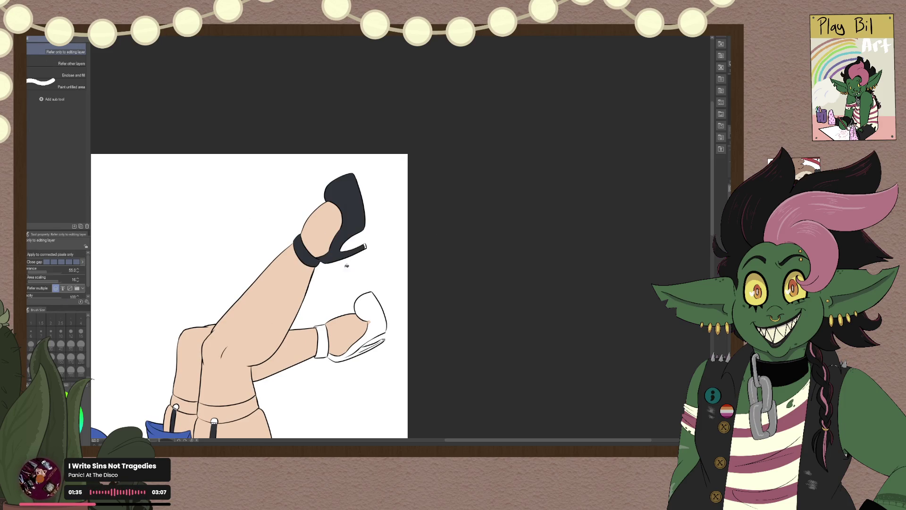
pyautogui.click(378, 308)
pyautogui.click(327, 343)
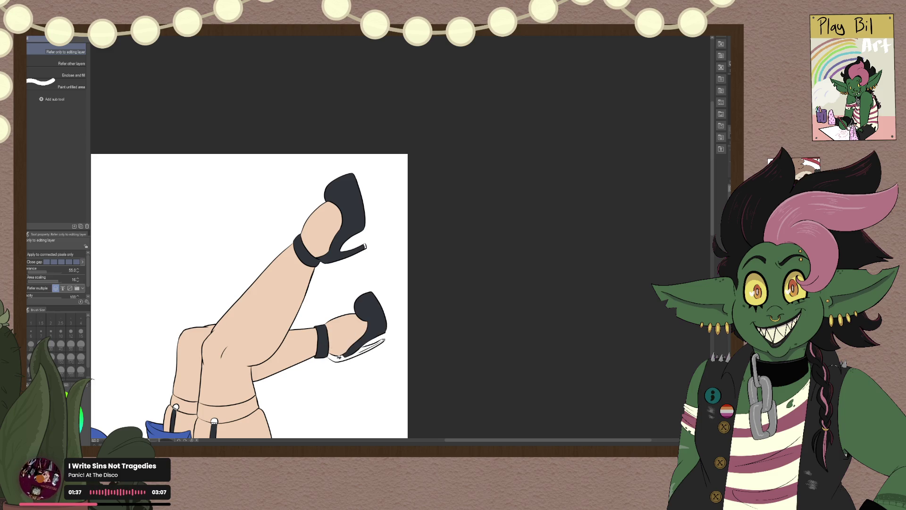
pyautogui.click(339, 358)
pyautogui.click(365, 347)
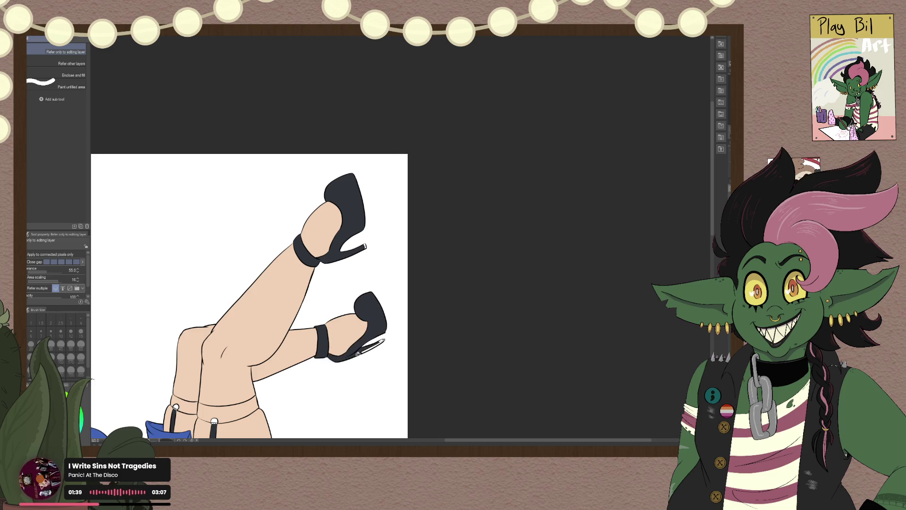
# Step: Undo the fill that spilled past the heel and paint the heel slivers navy with the G-pen
pyautogui.scroll(5, 393, 341)
pyautogui.scroll(5, 385, 338)
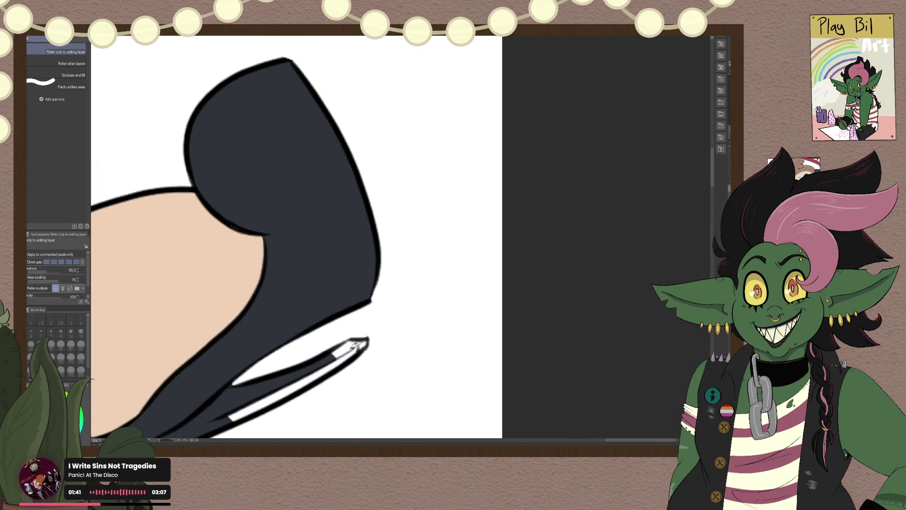
pyautogui.click(352, 347)
pyautogui.hotkey('ctrl', 'z')
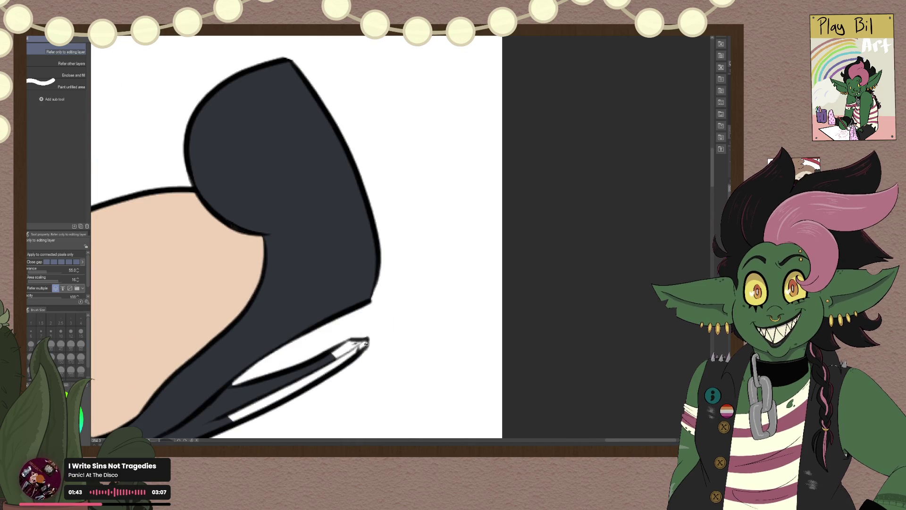
pyautogui.press('p')
pyautogui.moveTo(230, 417); pyautogui.dragTo(310, 373)
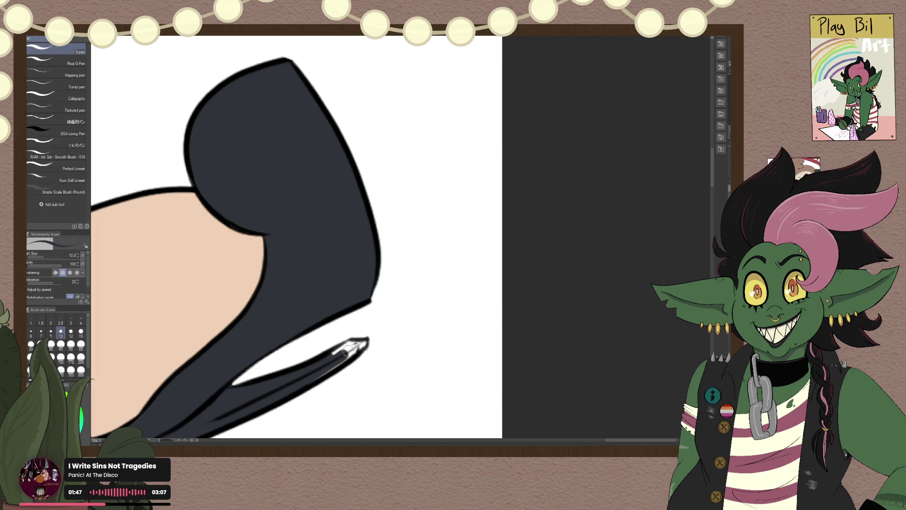
pyautogui.moveTo(255, 408); pyautogui.dragTo(361, 344)
pyautogui.moveTo(314, 377)
pyautogui.mouseDown()
pyautogui.moveTo(364, 344)
pyautogui.moveTo(332, 356)
pyautogui.mouseUp()
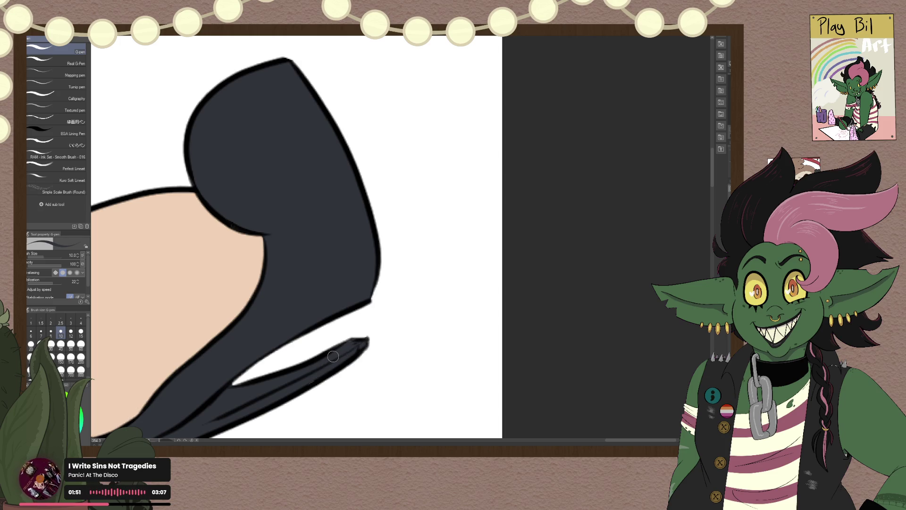
# Step: Cover the white gap at the upper heel tip with navy
pyautogui.scroll(-5, 333, 356)
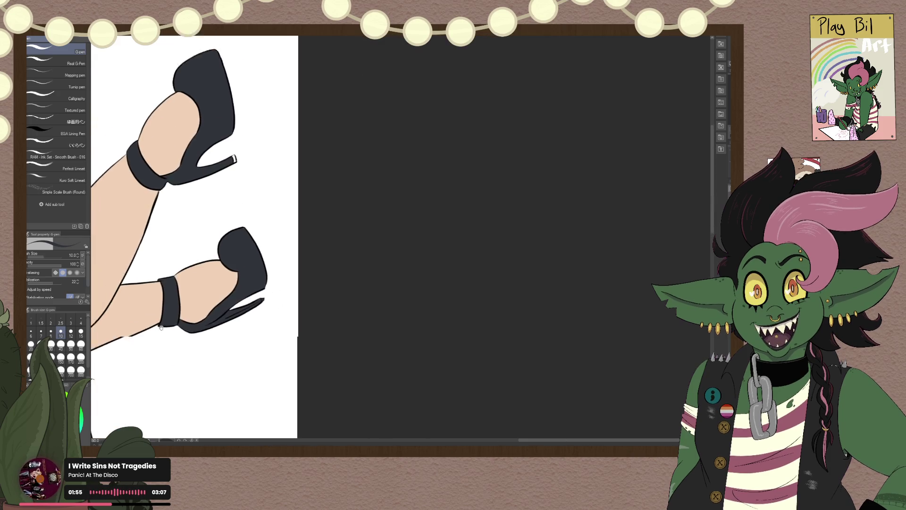
pyautogui.scroll(3, 196, 257)
pyautogui.scroll(2, 196, 256)
pyautogui.scroll(2, 222, 300)
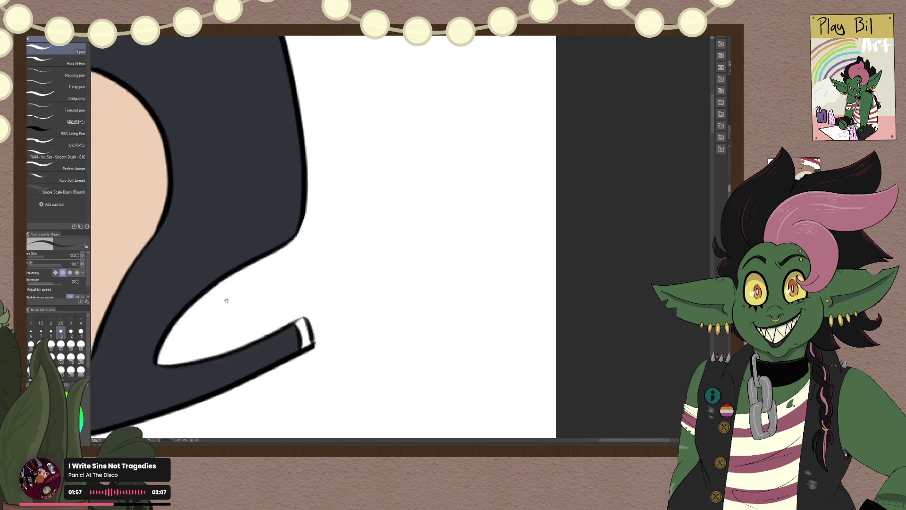
pyautogui.moveTo(299, 335); pyautogui.dragTo(296, 329)
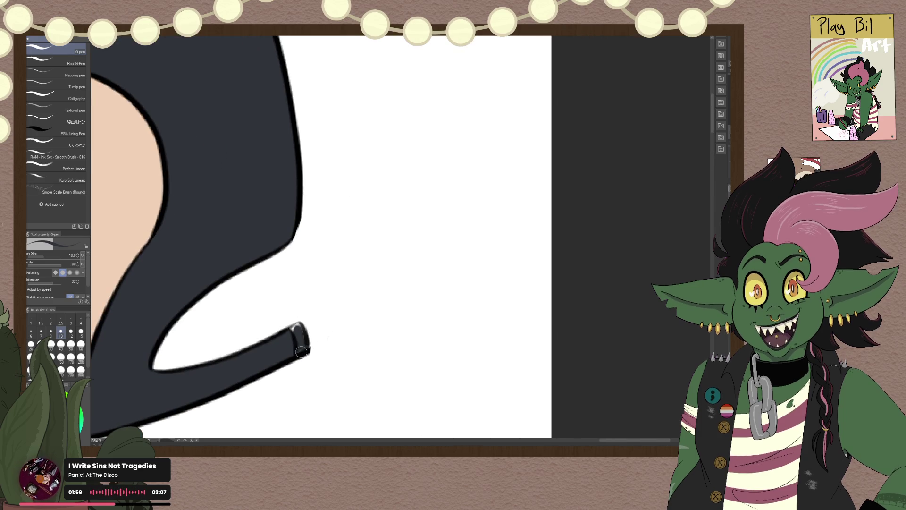
pyautogui.scroll(-2, 345, 260)
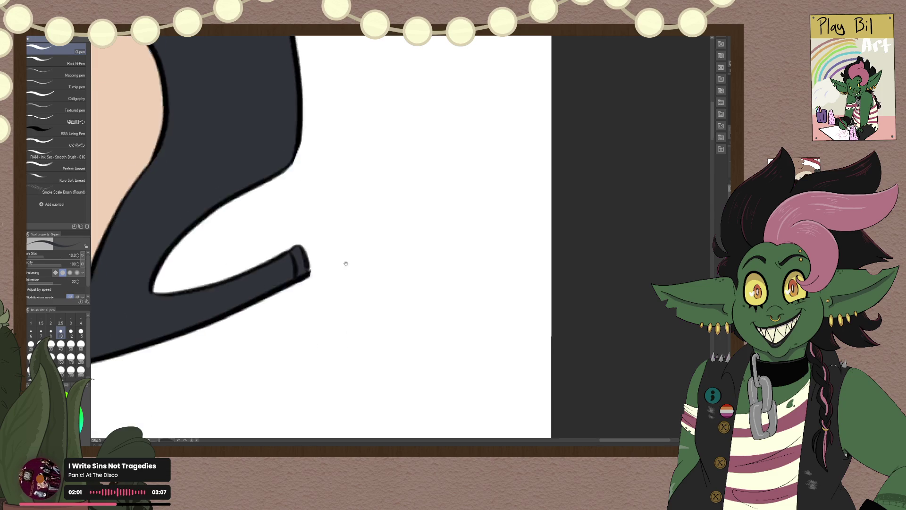
pyautogui.scroll(-1, 357, 208)
pyautogui.scroll(-2, 358, 202)
pyautogui.scroll(-2, 358, 202)
pyautogui.scroll(1, 283, 266)
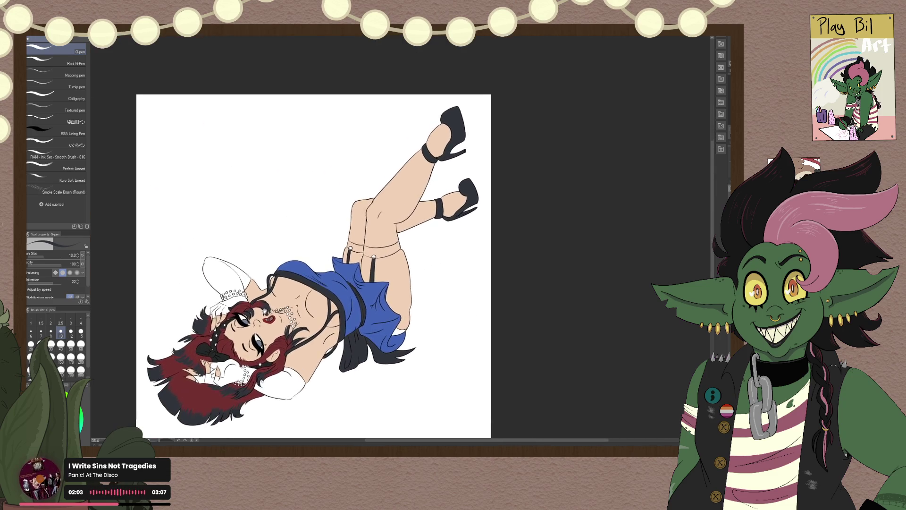
pyautogui.scroll(1, 283, 267)
pyautogui.scroll(2, 283, 267)
pyautogui.scroll(1, 259, 309)
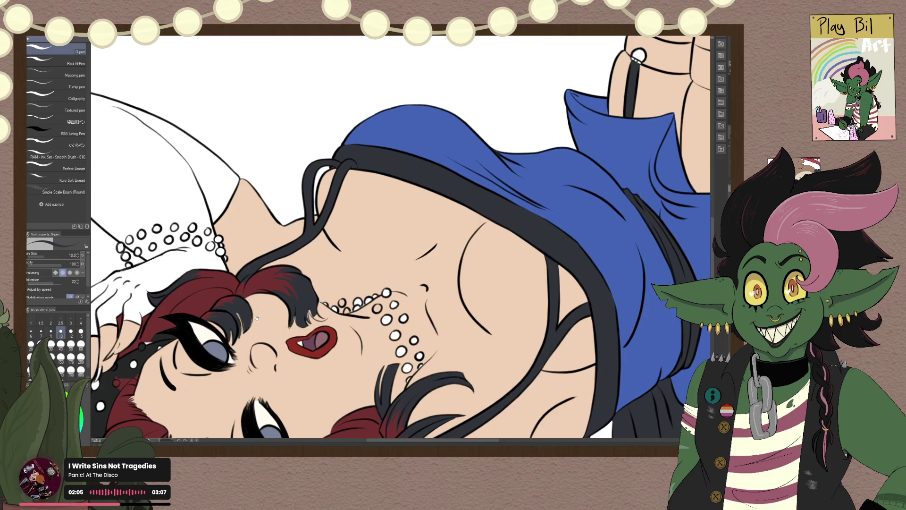
# Step: Pick the lips' red and paint the shoe's sole red
pyautogui.moveTo(258, 319); pyautogui.dragTo(285, 245)
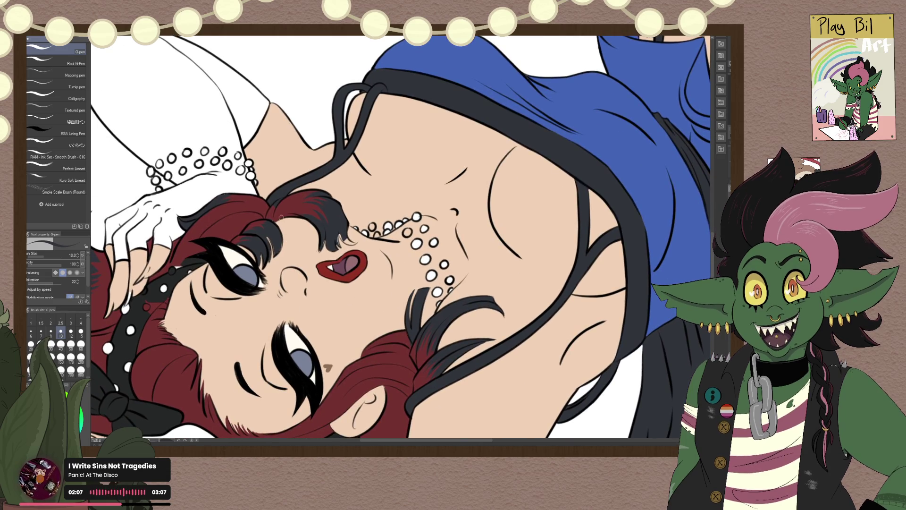
pyautogui.keyDown('alt'); pyautogui.click(361, 268); pyautogui.keyUp('alt')
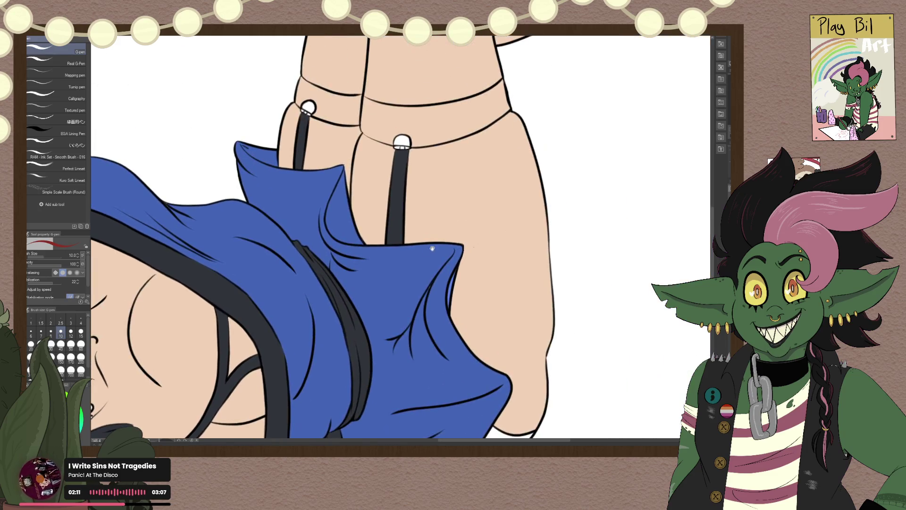
pyautogui.moveTo(476, 256)
pyautogui.mouseDown()
pyautogui.moveTo(453, 206)
pyautogui.moveTo(363, 334)
pyautogui.moveTo(216, 426)
pyautogui.mouseUp()
pyautogui.scroll(2, 453, 205)
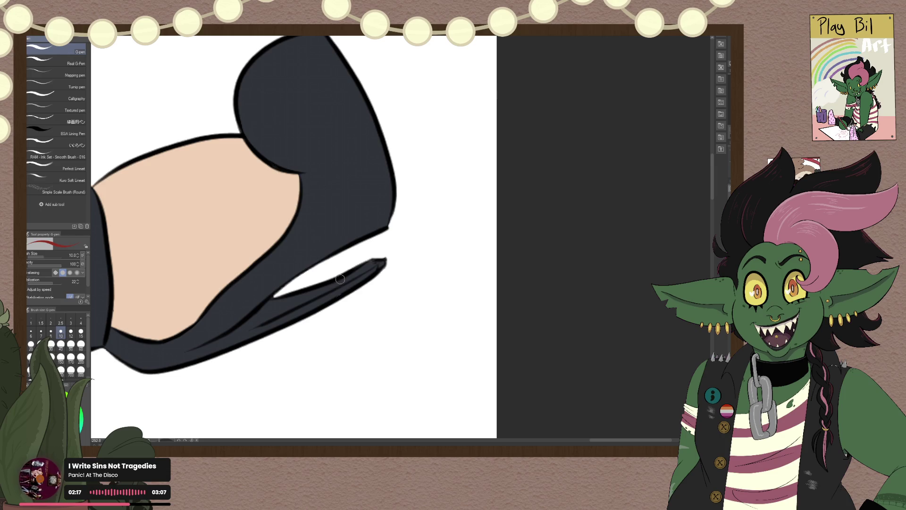
pyautogui.moveTo(222, 337)
pyautogui.mouseDown()
pyautogui.moveTo(278, 310)
pyautogui.moveTo(245, 325)
pyautogui.mouseUp()
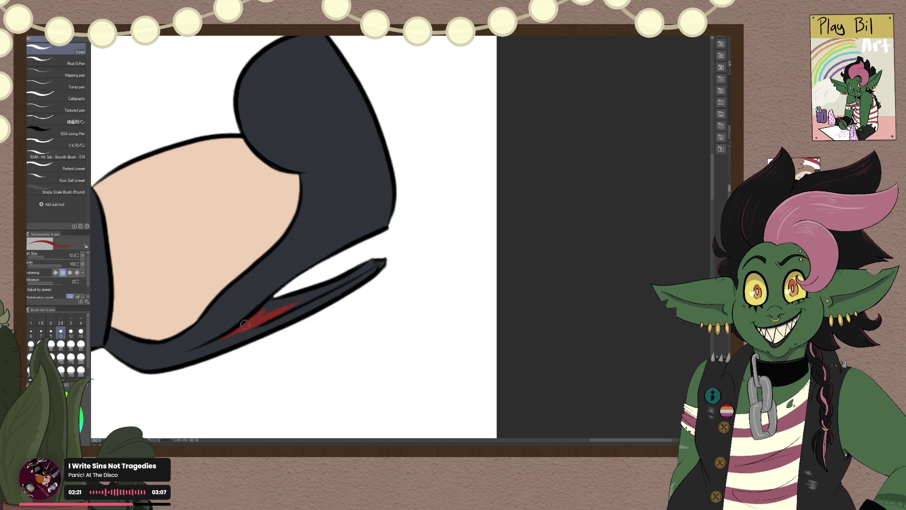
pyautogui.moveTo(261, 313); pyautogui.dragTo(380, 258)
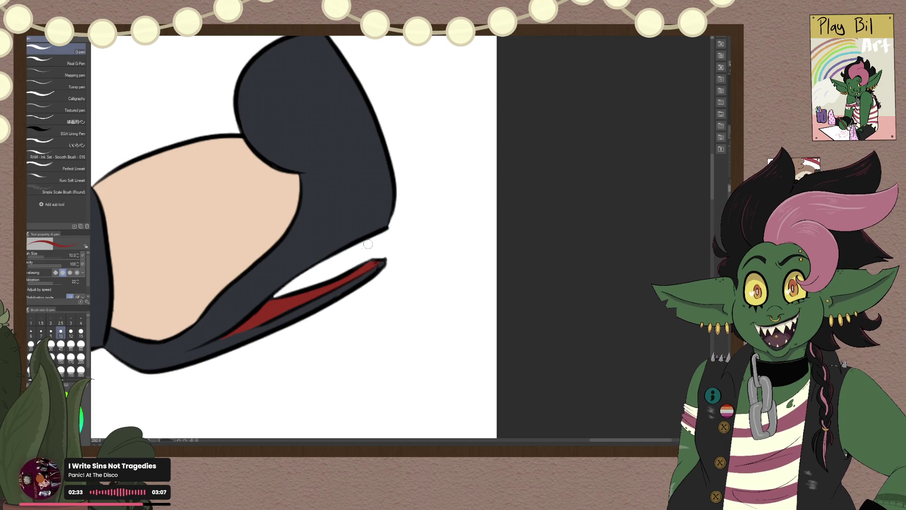
pyautogui.moveTo(368, 266); pyautogui.dragTo(329, 282)
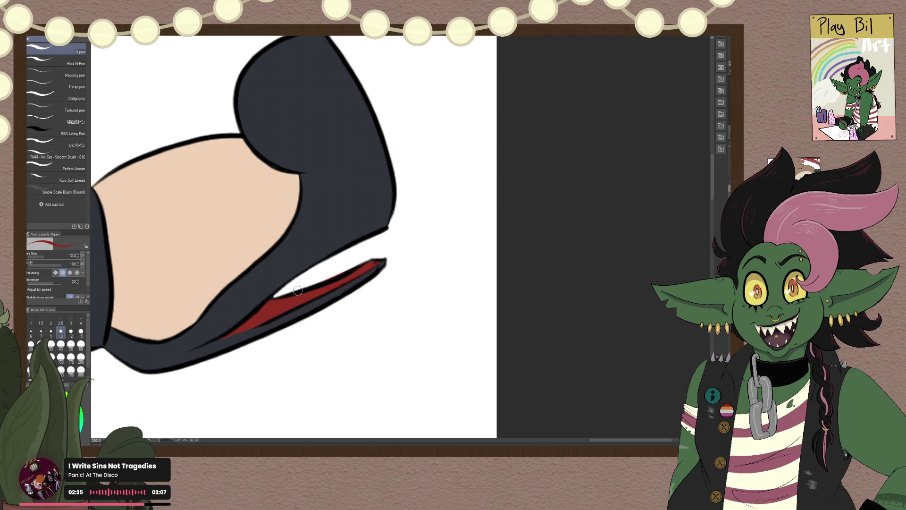
# Step: Repaint the sole tip in the shoe's dark grey and erase stray paint near it
pyautogui.keyDown('alt'); pyautogui.click(307, 245); pyautogui.keyUp('alt')
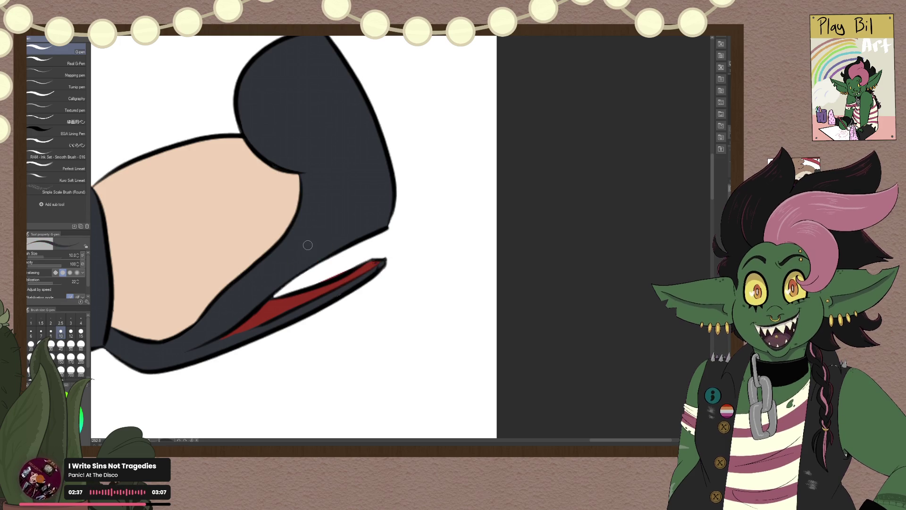
pyautogui.moveTo(373, 267)
pyautogui.mouseDown()
pyautogui.moveTo(384, 263)
pyautogui.moveTo(364, 263)
pyautogui.mouseUp()
pyautogui.press('e')
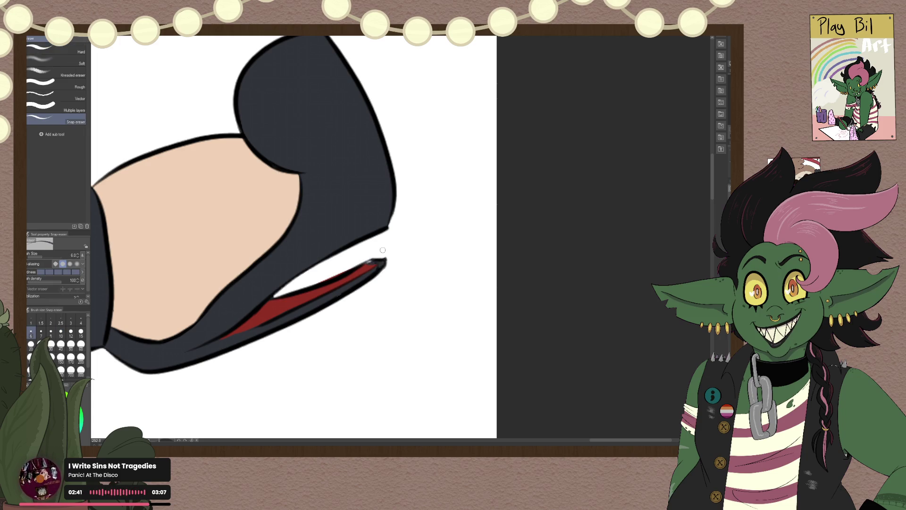
pyautogui.moveTo(316, 282); pyautogui.dragTo(359, 263)
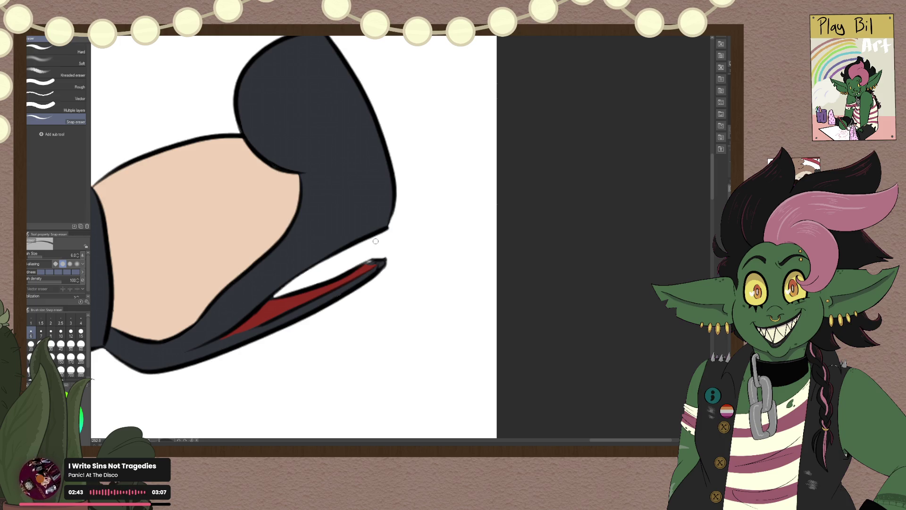
pyautogui.press('p')
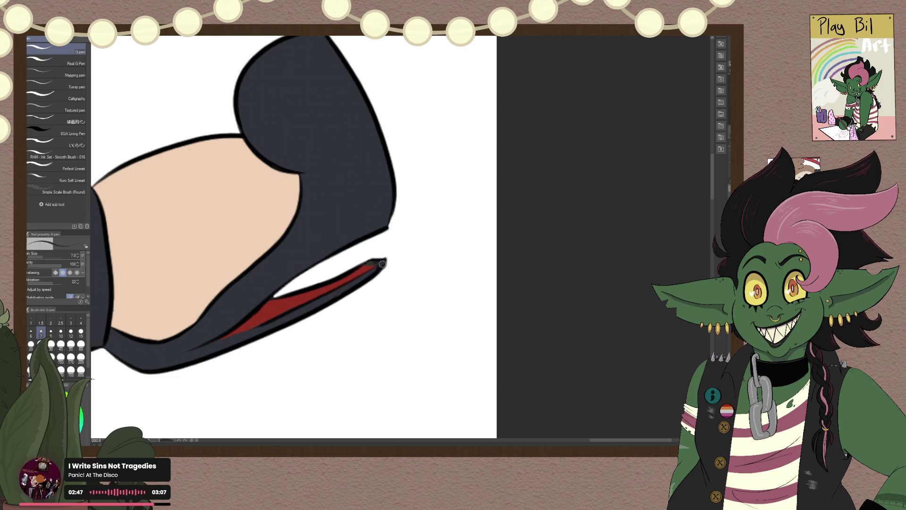
pyautogui.scroll(-2, 443, 216)
pyautogui.scroll(-5, 439, 215)
pyautogui.scroll(-4, 432, 215)
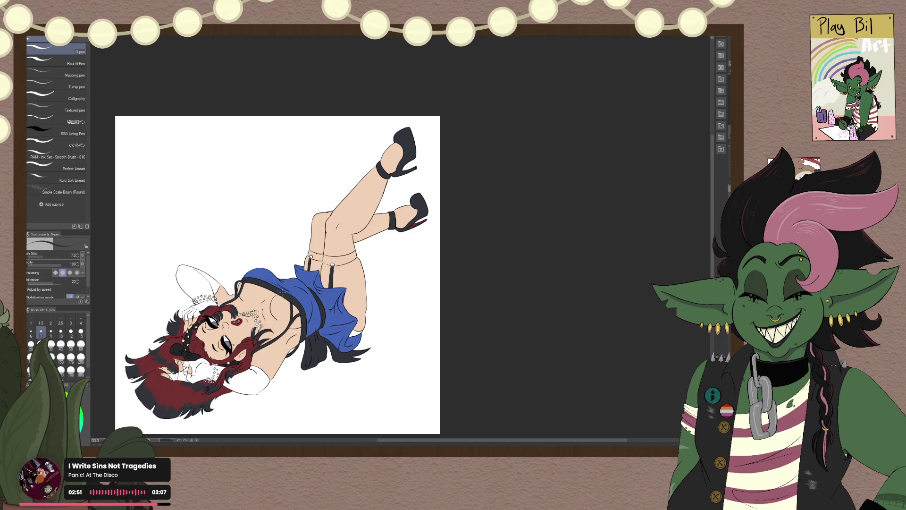
pyautogui.scroll(2, 309, 311)
pyautogui.scroll(2, 309, 310)
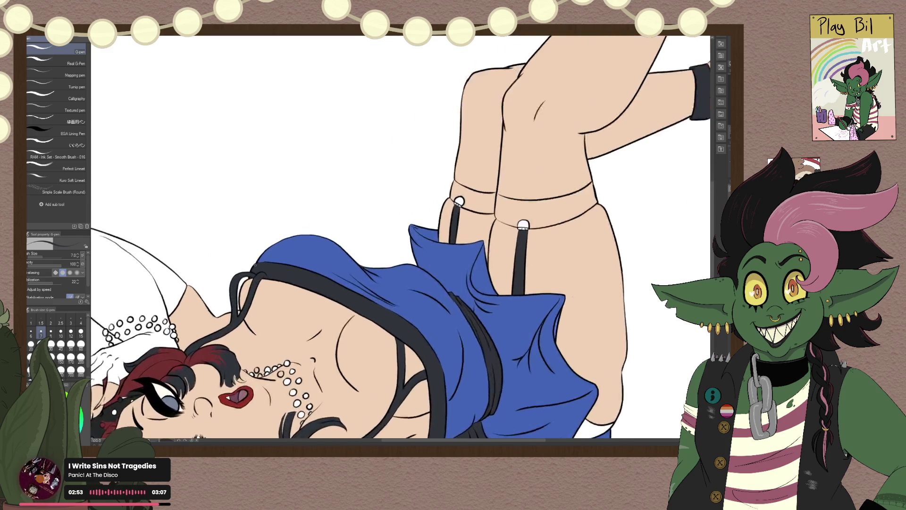
pyautogui.scroll(-2, 309, 311)
pyautogui.moveTo(309, 310); pyautogui.dragTo(203, 394)
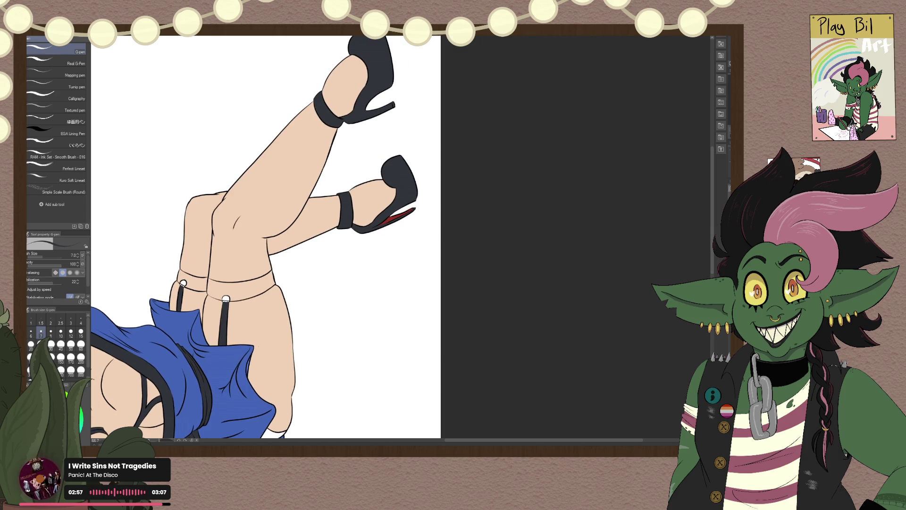
pyautogui.moveTo(499, 231); pyautogui.dragTo(409, 229)
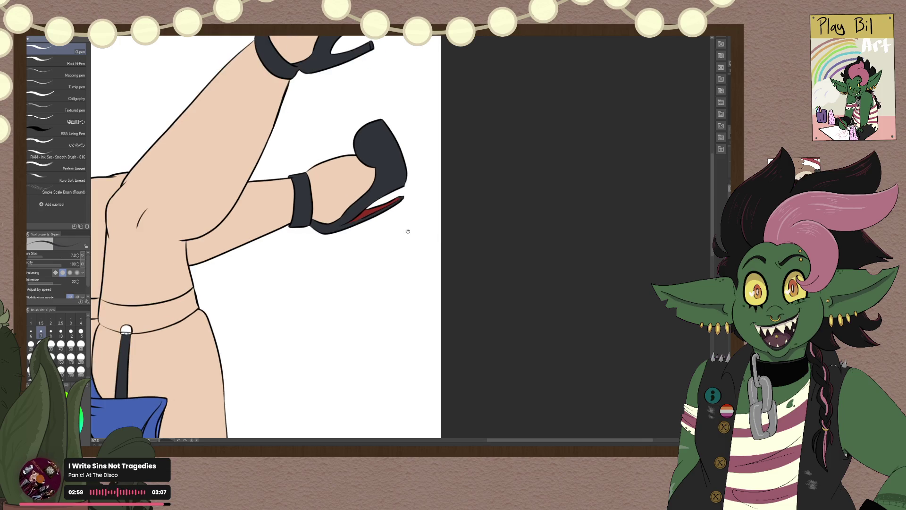
pyautogui.scroll(2, 472, 260)
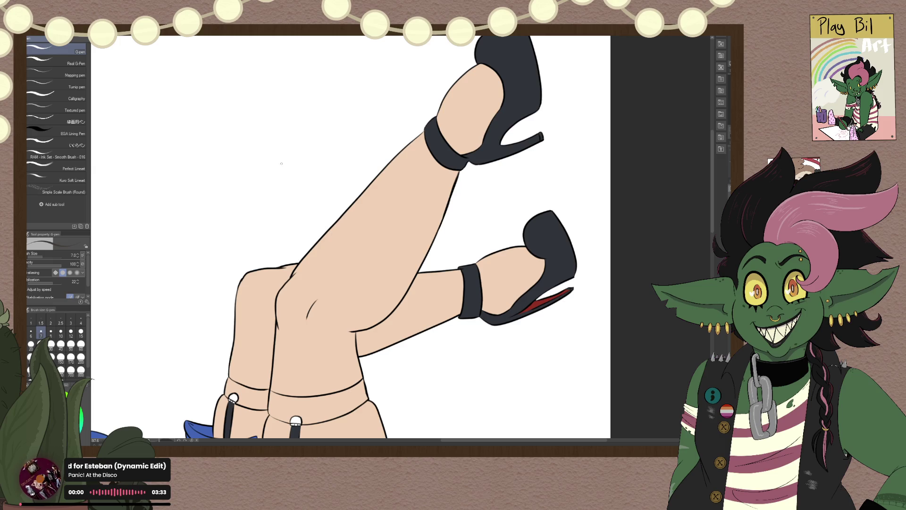
pyautogui.press('g')
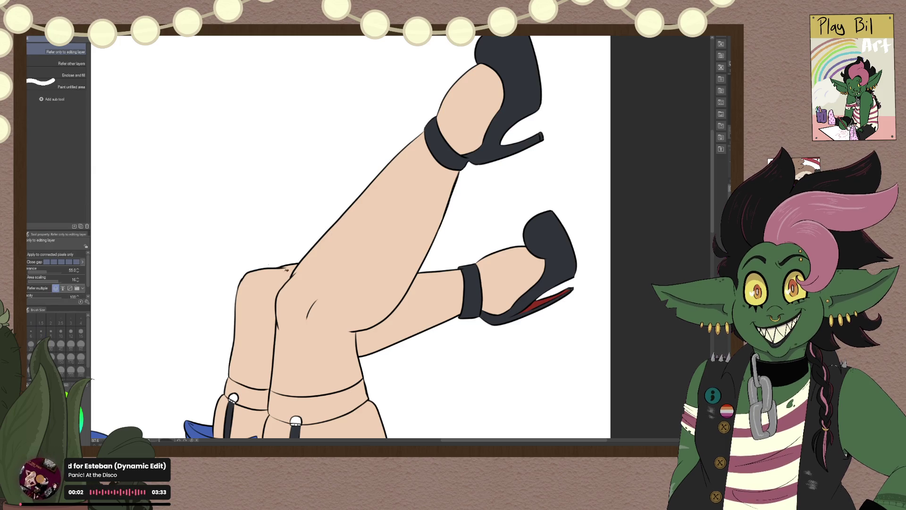
# Step: Fill both legs and both feet dark brown
pyautogui.click(341, 244)
pyautogui.click(247, 317)
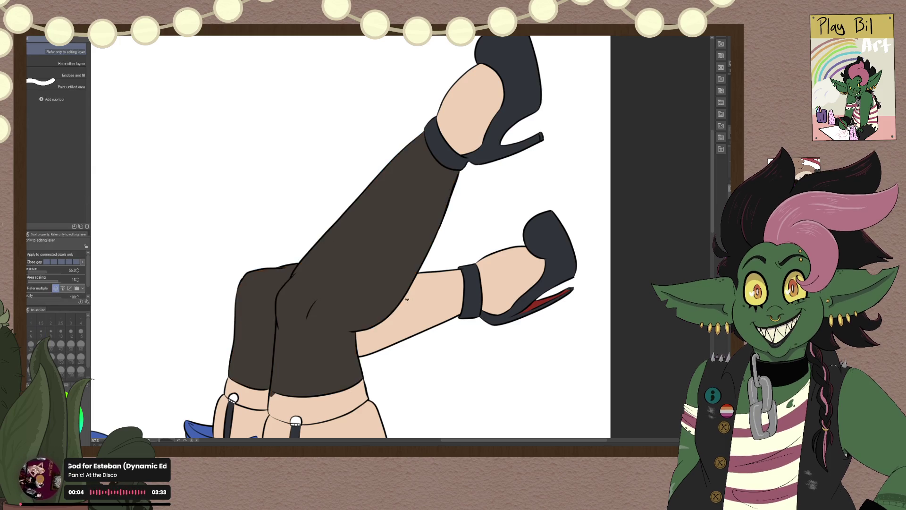
pyautogui.click(406, 307)
pyautogui.click(502, 270)
pyautogui.click(472, 113)
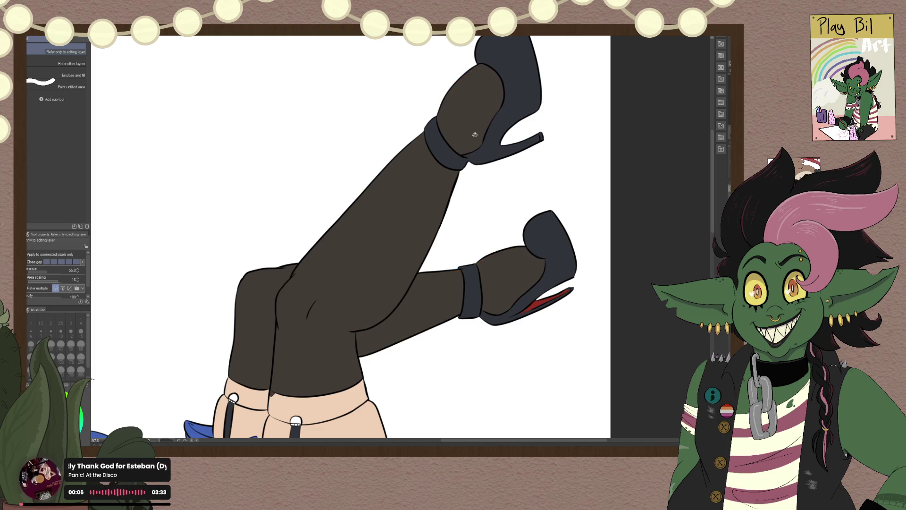
# Step: Fill the left stocking's top band black, undoing the black on the right thigh
pyautogui.moveTo(367, 390)
pyautogui.mouseDown()
pyautogui.moveTo(307, 359)
pyautogui.moveTo(315, 294)
pyautogui.mouseUp()
pyautogui.scroll(3, 299, 352)
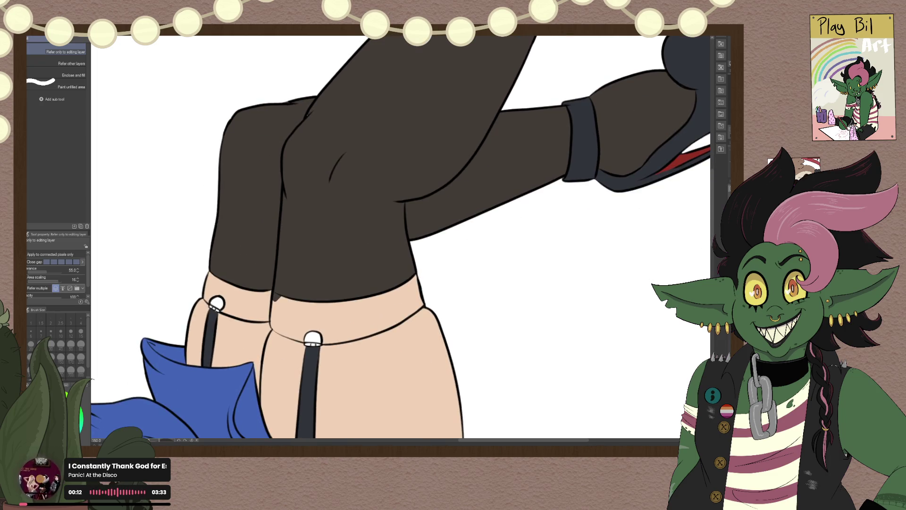
pyautogui.click(267, 287)
pyautogui.click(316, 322)
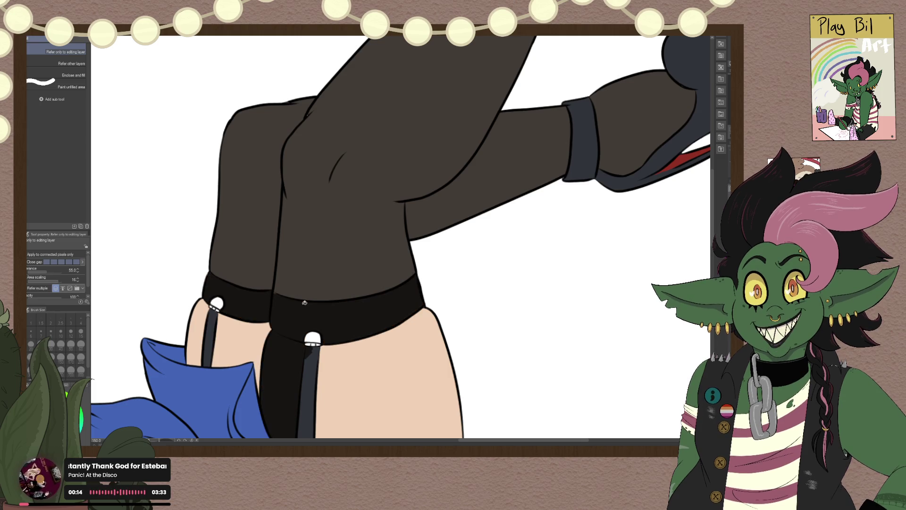
pyautogui.hotkey('ctrl', 'z')
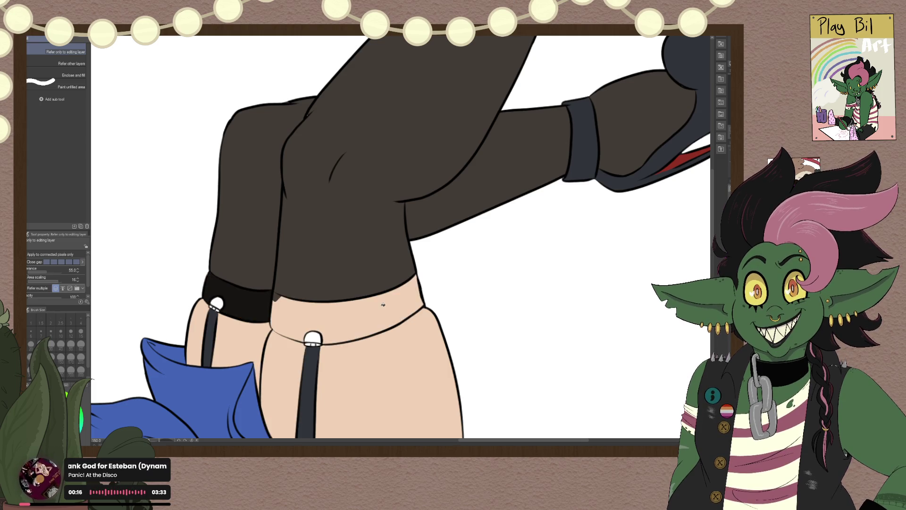
pyautogui.scroll(5, 316, 322)
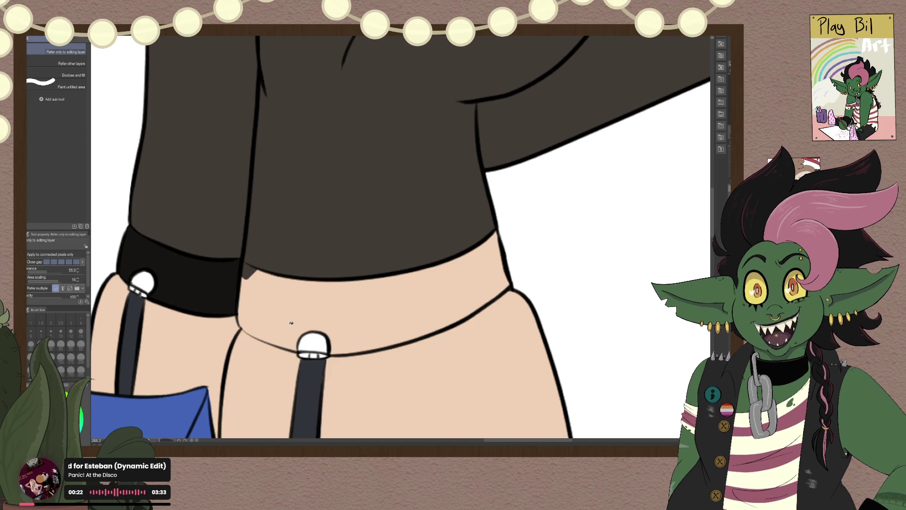
# Step: Ink the shorts' edge and the right stocking band's edge to the garter clip
pyautogui.press('p')
pyautogui.moveTo(242, 273)
pyautogui.mouseDown()
pyautogui.moveTo(240, 301)
pyautogui.moveTo(255, 267)
pyautogui.moveTo(241, 302)
pyautogui.moveTo(249, 271)
pyautogui.moveTo(267, 283)
pyautogui.mouseUp()
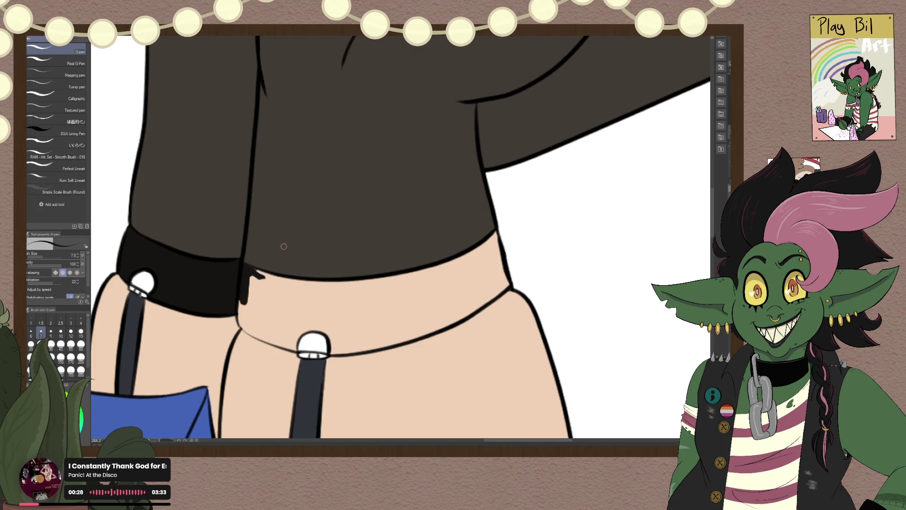
pyautogui.moveTo(239, 316)
pyautogui.mouseDown()
pyautogui.moveTo(241, 307)
pyautogui.moveTo(252, 333)
pyautogui.moveTo(269, 340)
pyautogui.mouseUp()
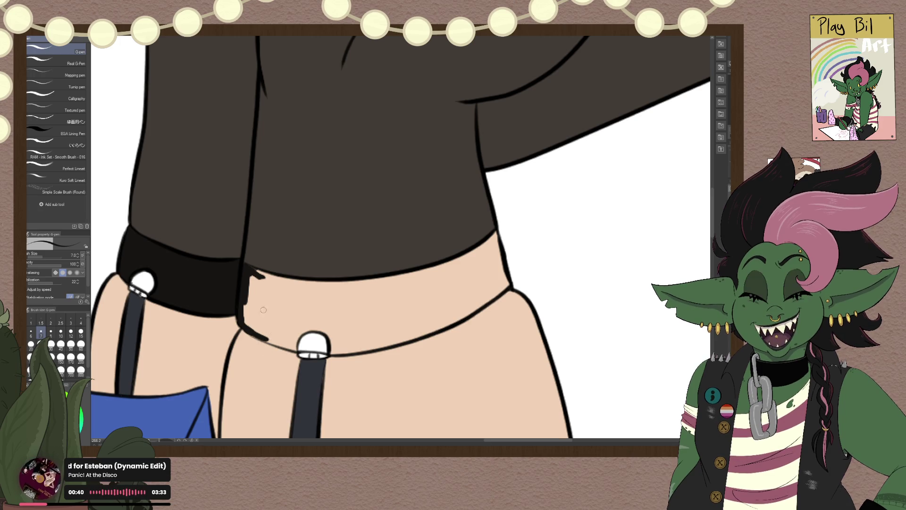
pyautogui.moveTo(262, 338)
pyautogui.mouseDown()
pyautogui.moveTo(295, 351)
pyautogui.moveTo(307, 325)
pyautogui.mouseUp()
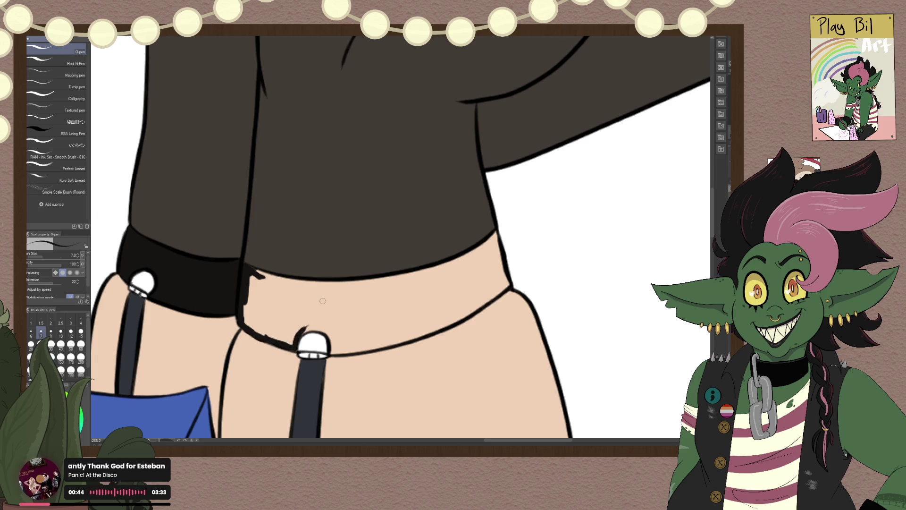
# Step: Fill the right stocking's top band black, undoing two trial erasures on its edge
pyautogui.press('g')
pyautogui.click(291, 305)
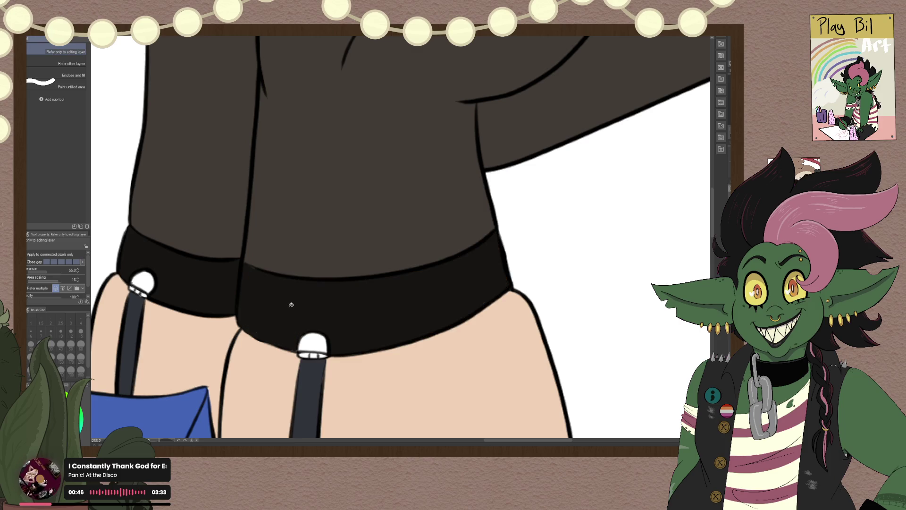
pyautogui.press('e')
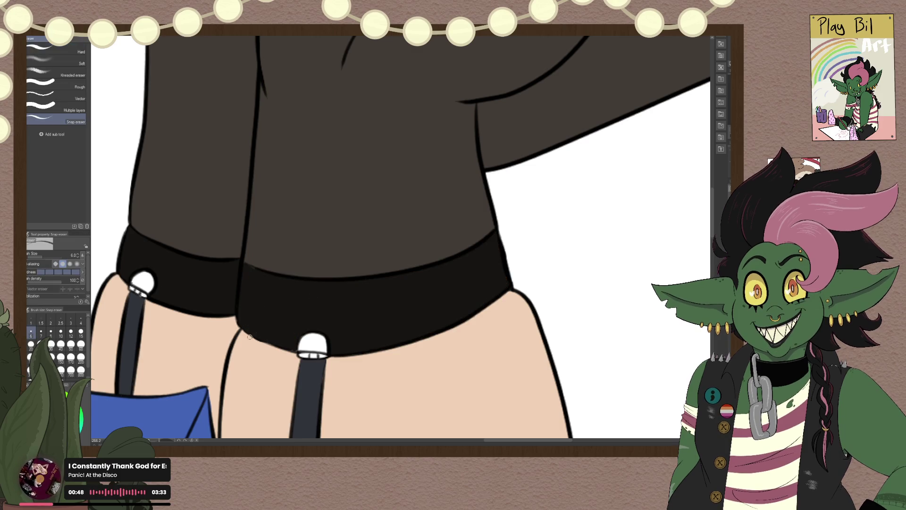
pyautogui.moveTo(246, 333); pyautogui.dragTo(264, 341)
pyautogui.hotkey('ctrl', 'z')
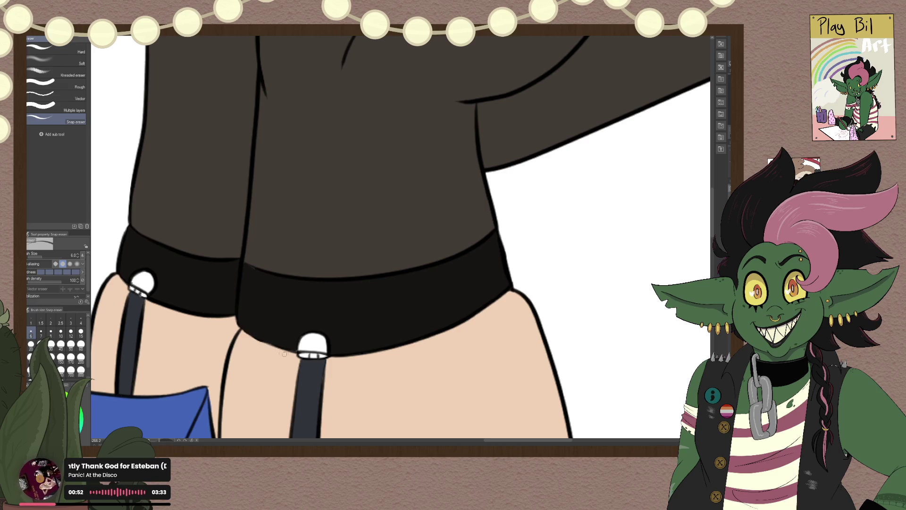
pyautogui.moveTo(246, 333); pyautogui.dragTo(267, 346)
pyautogui.hotkey('ctrl', 'z')
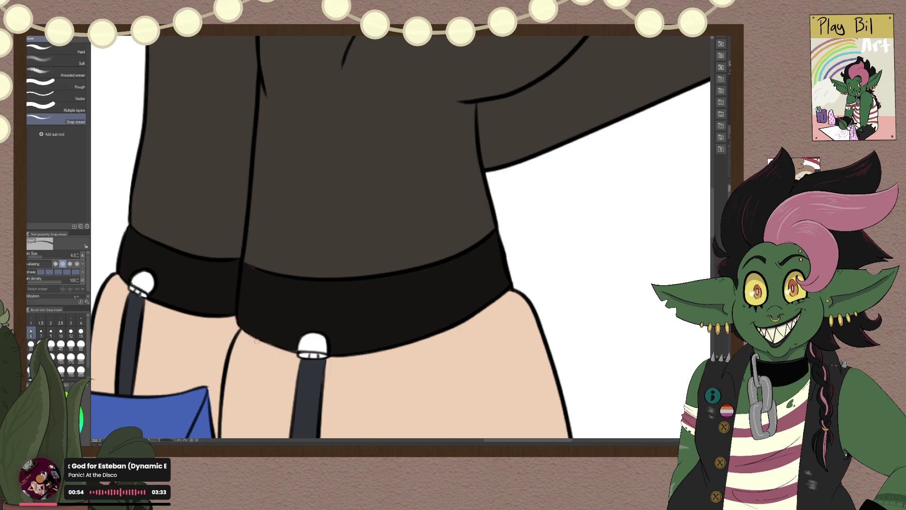
pyautogui.scroll(-10, 278, 343)
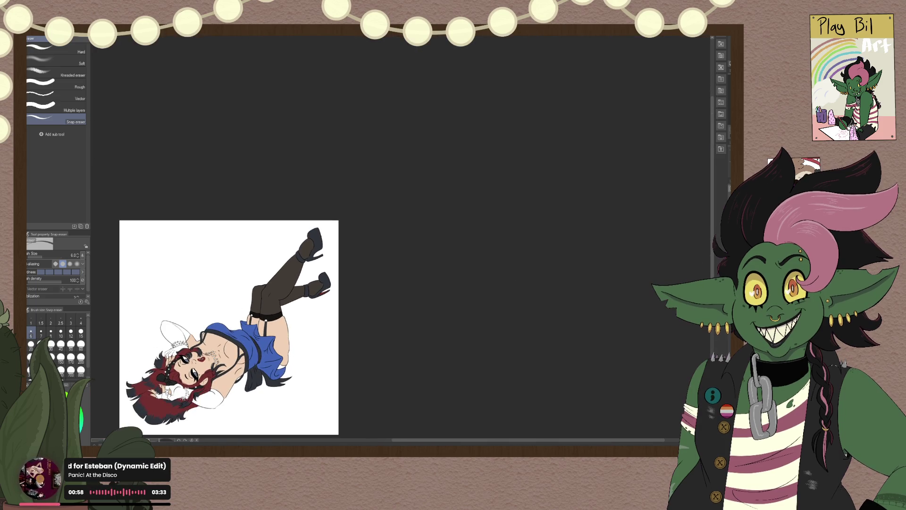
# Step: Undo the last change and look over the figure from the stockings up to the face
pyautogui.hotkey('ctrl', 'z')
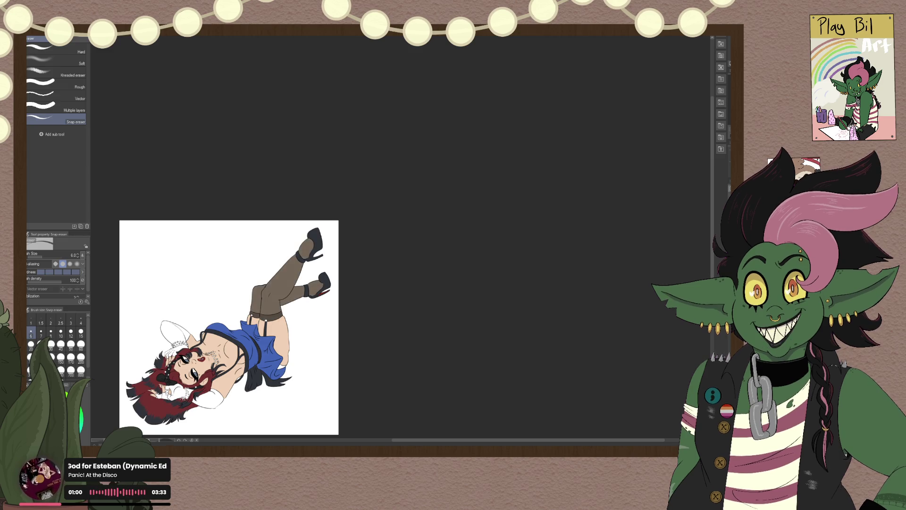
pyautogui.scroll(1, 296, 306)
pyautogui.scroll(2, 296, 306)
pyautogui.scroll(4, 296, 306)
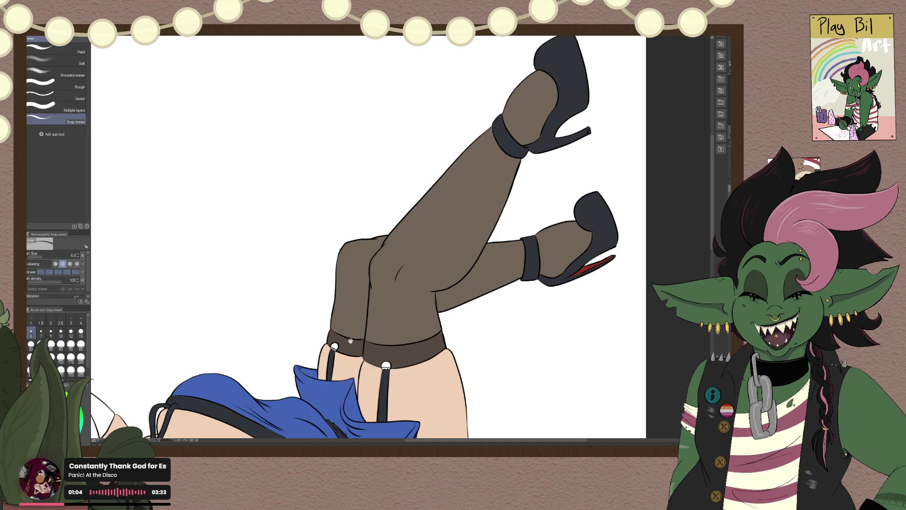
pyautogui.moveTo(353, 299); pyautogui.dragTo(372, 240)
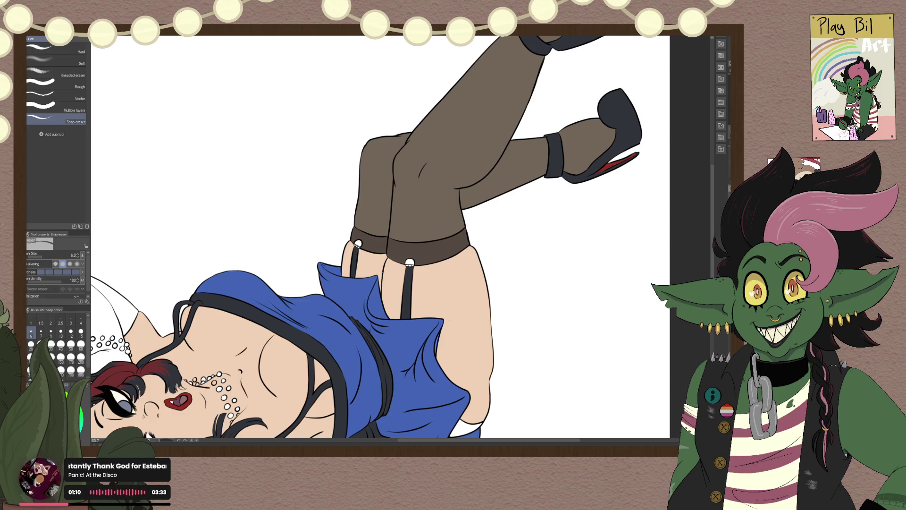
pyautogui.scroll(-3, 381, 313)
pyautogui.moveTo(381, 313); pyautogui.dragTo(401, 269)
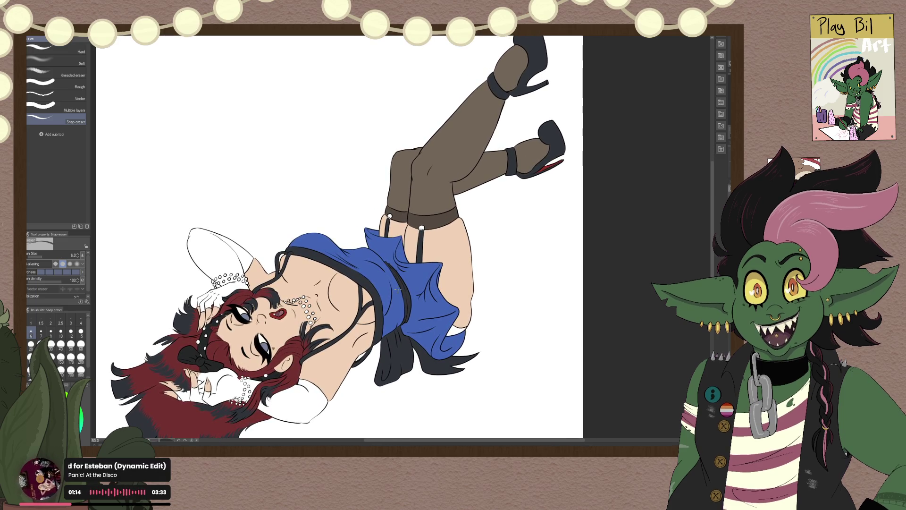
pyautogui.scroll(3, 398, 290)
pyautogui.scroll(2, 401, 288)
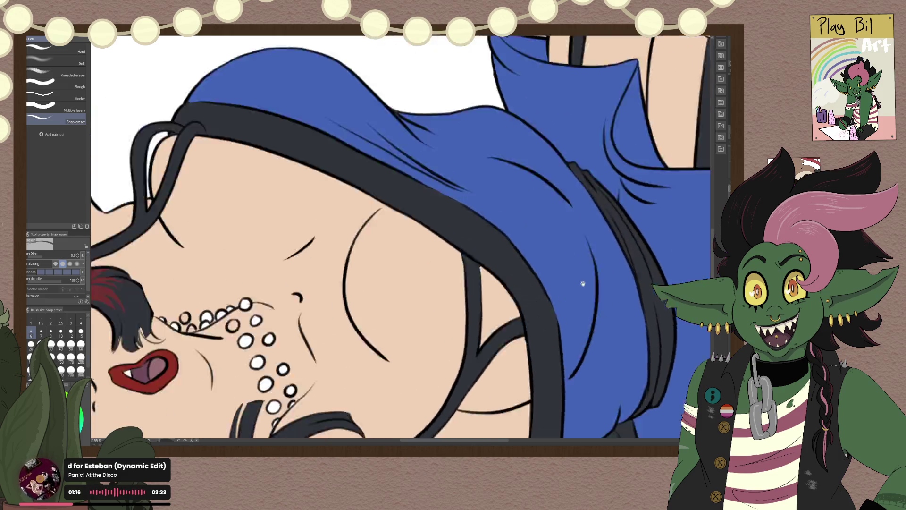
pyautogui.moveTo(402, 287); pyautogui.dragTo(358, 221)
pyautogui.scroll(1, 359, 221)
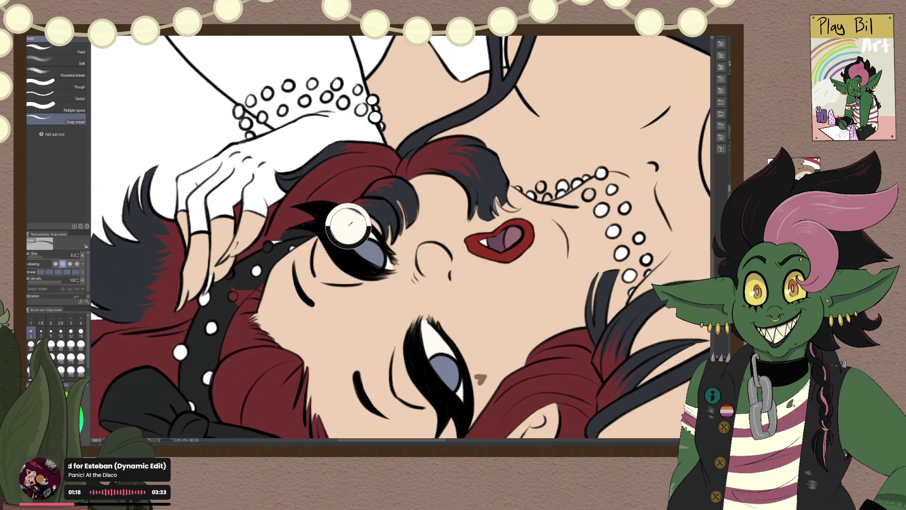
pyautogui.scroll(-4, 184, 260)
pyautogui.scroll(-2, 386, 238)
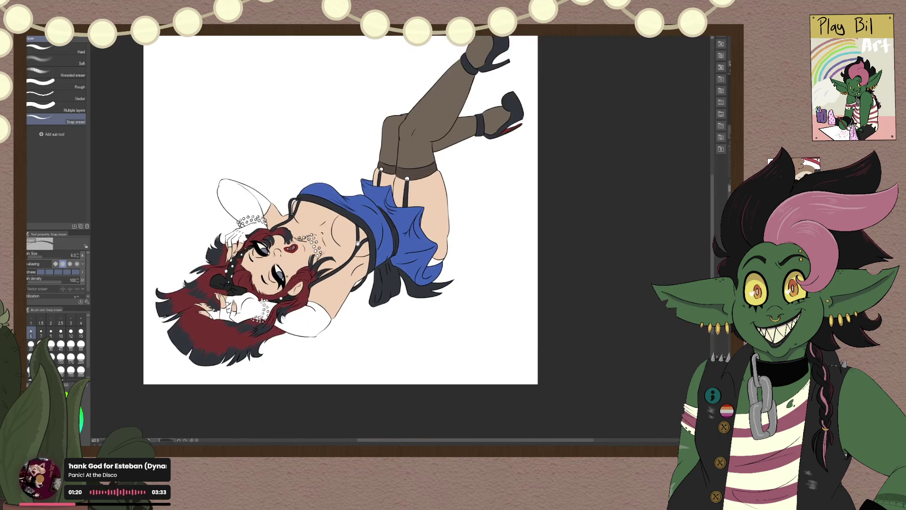
pyautogui.scroll(3, 387, 238)
pyautogui.scroll(1, 387, 238)
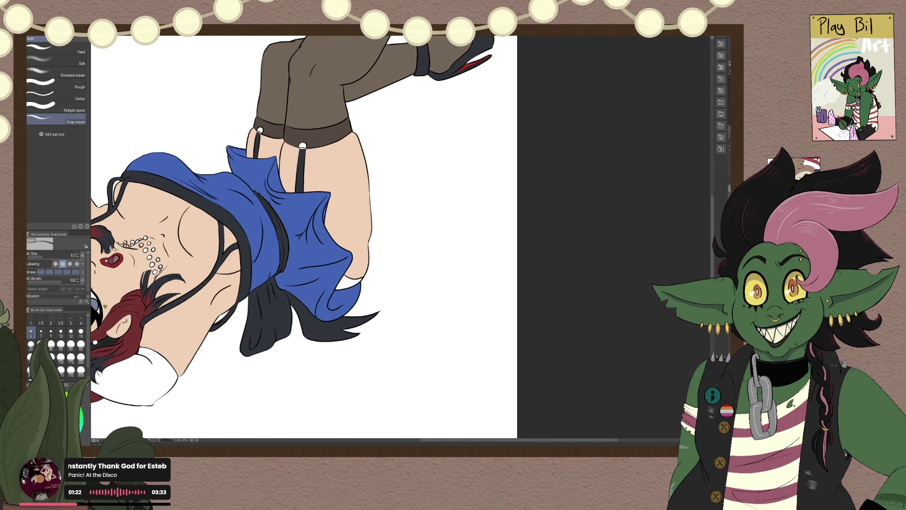
# Step: Select the Fill tool and hide then show the white Paper layer
pyautogui.press('g')
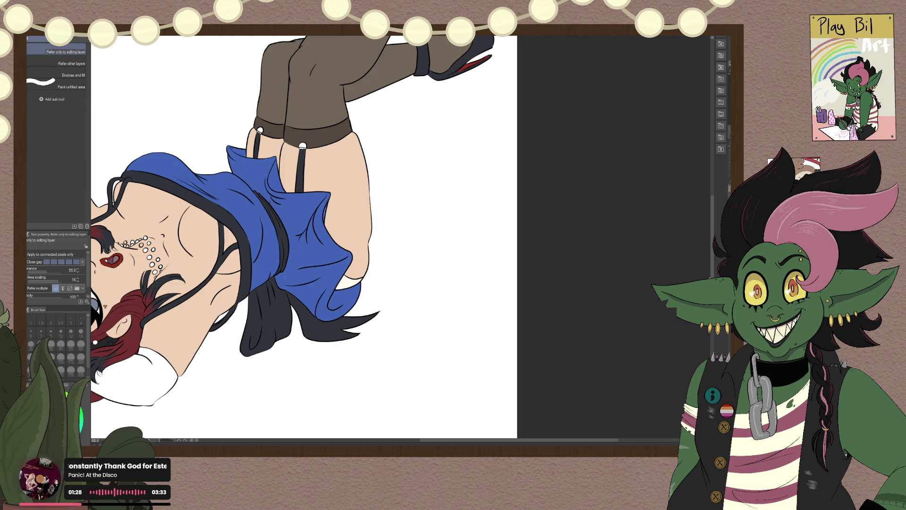
pyautogui.hotkey('ctrl', 'h')
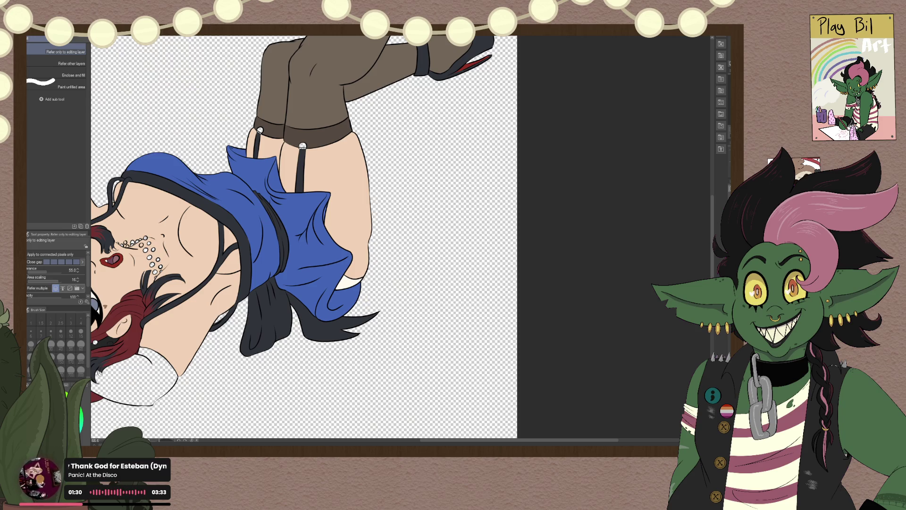
pyautogui.hotkey('ctrl', 'h')
pyautogui.scroll(-3, 431, 266)
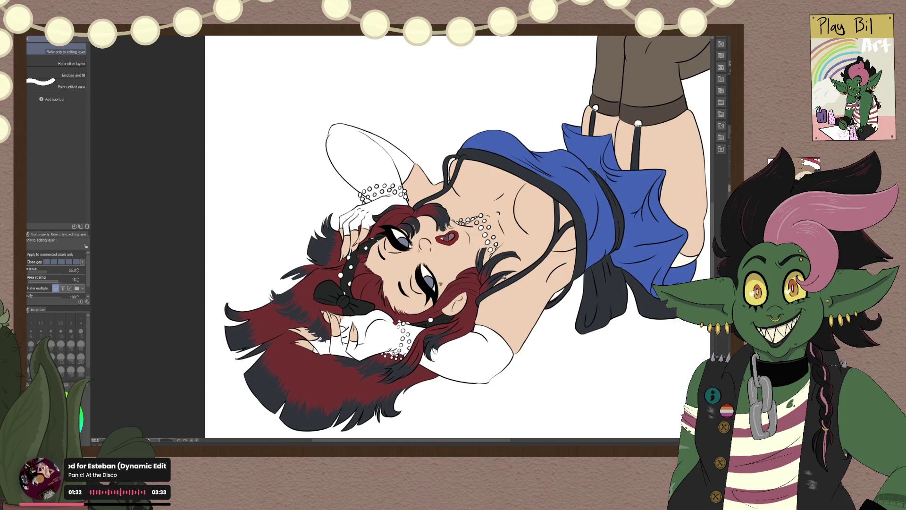
# Step: Bring the face and raised hand into view with the G-pen selected
pyautogui.scroll(5, 500, 277)
pyautogui.scroll(1, 500, 276)
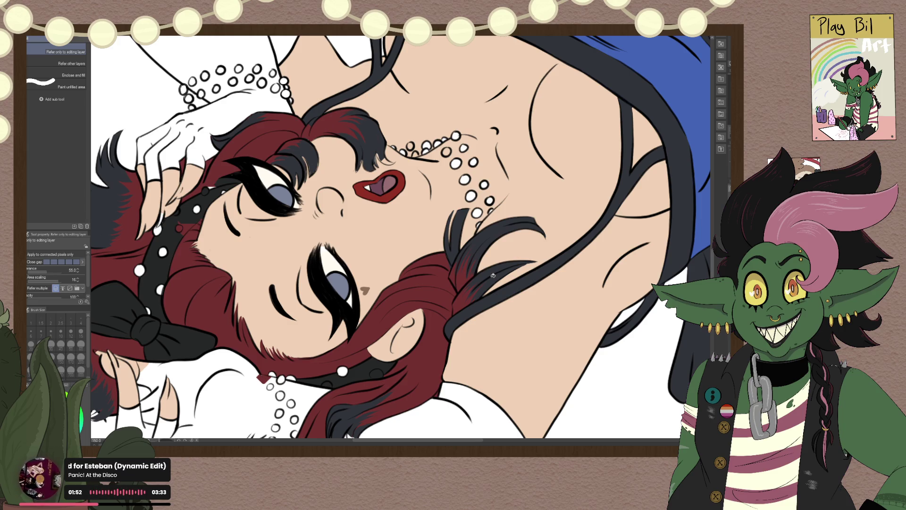
pyautogui.moveTo(340, 115)
pyautogui.mouseDown()
pyautogui.moveTo(145, 245)
pyautogui.moveTo(352, 222)
pyautogui.mouseUp()
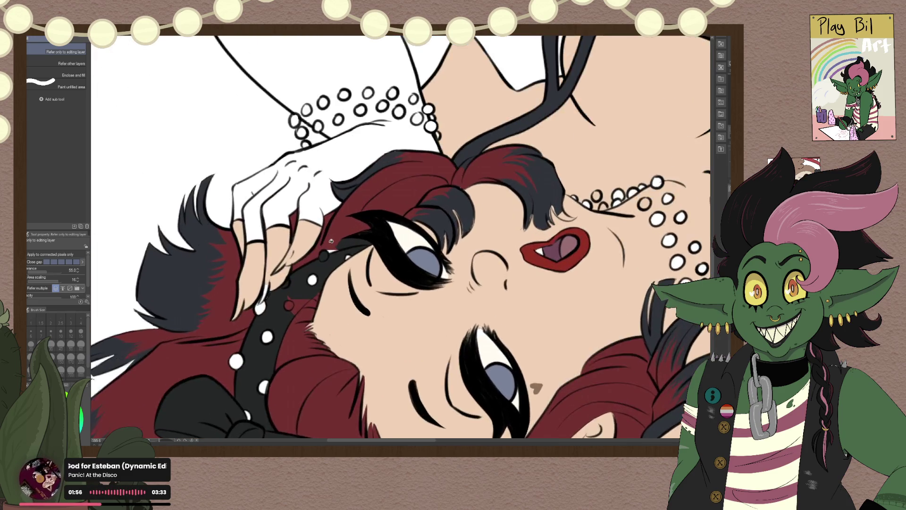
pyautogui.press('p')
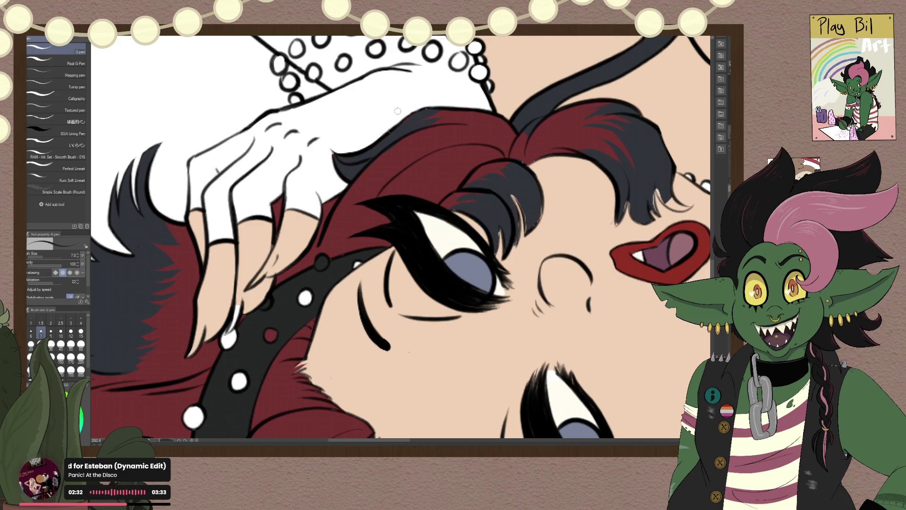
# Step: Zoom in and cycle from Mechanical pencil back to G-pen, ending on the Snap eraser
pyautogui.scroll(2, 398, 111)
pyautogui.scroll(2, 382, 122)
pyautogui.scroll(3, 369, 135)
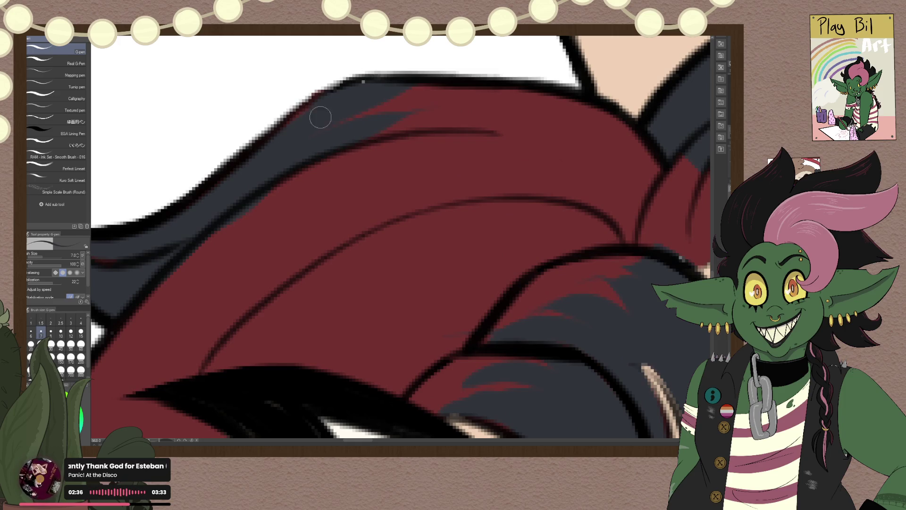
pyautogui.press('p')
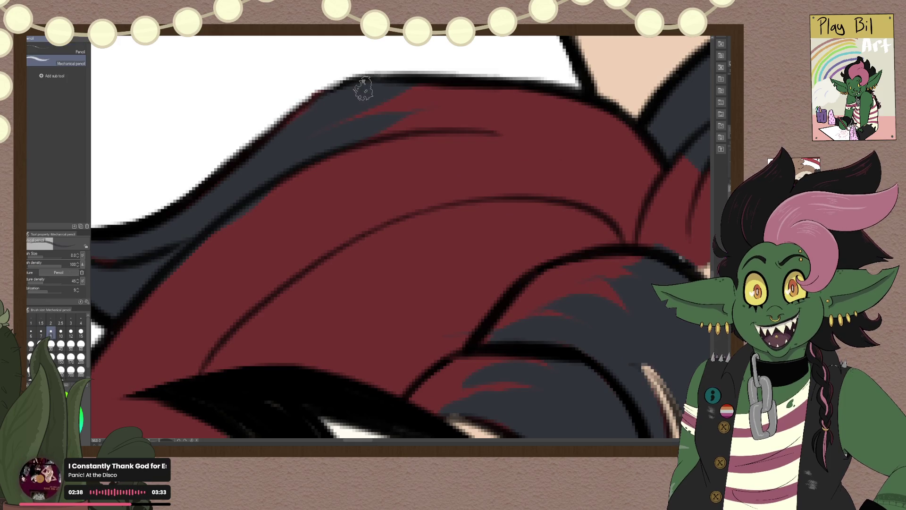
pyautogui.press('p')
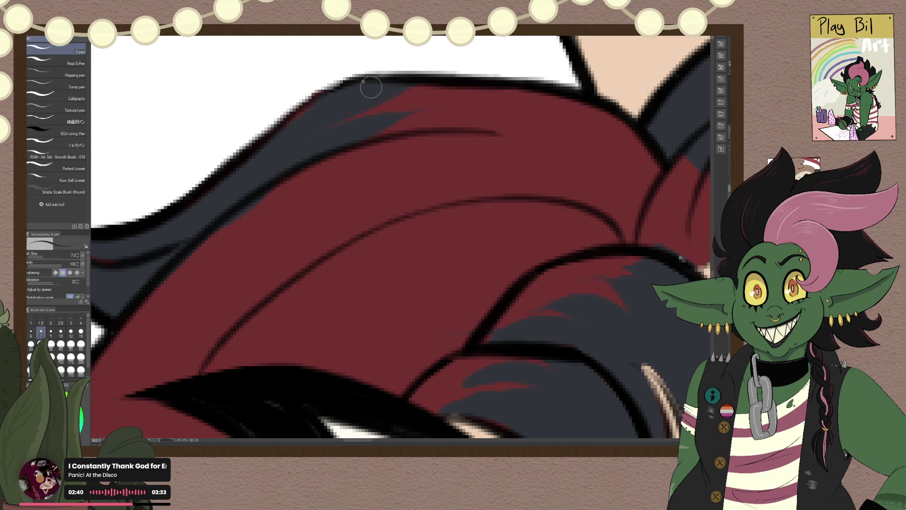
pyautogui.press('e')
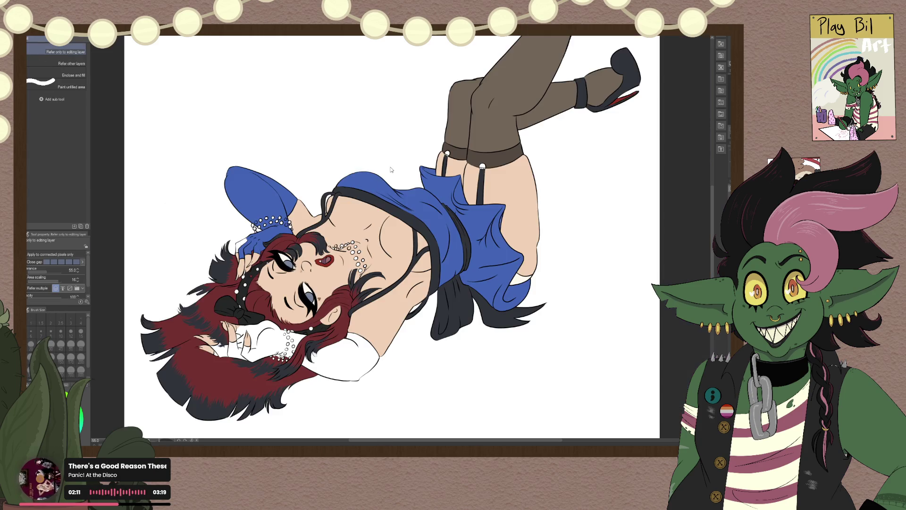
# Step: Undo the blue glove fill and a stray black fill on the chest
pyautogui.hotkey('ctrl', 'z')
pyautogui.hotkey('ctrl', 'z')
pyautogui.hotkey('ctrl', 'z')
pyautogui.hotkey('ctrl', 'z')
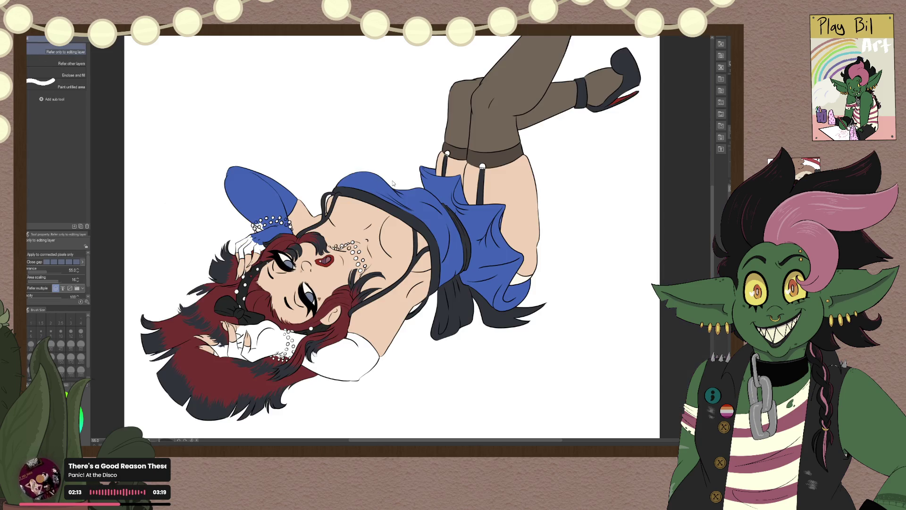
pyautogui.hotkey('ctrl', 'z')
pyautogui.hotkey('ctrl', 'z')
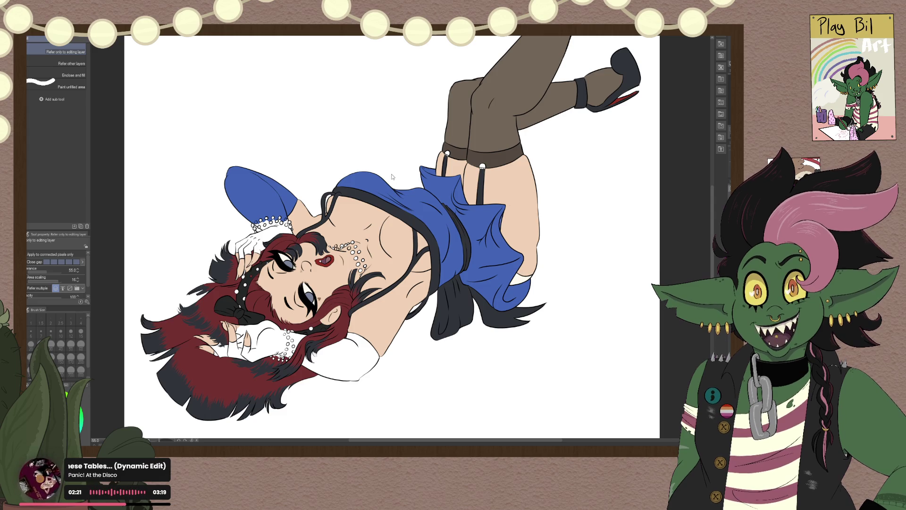
pyautogui.hotkey('ctrl', 'z')
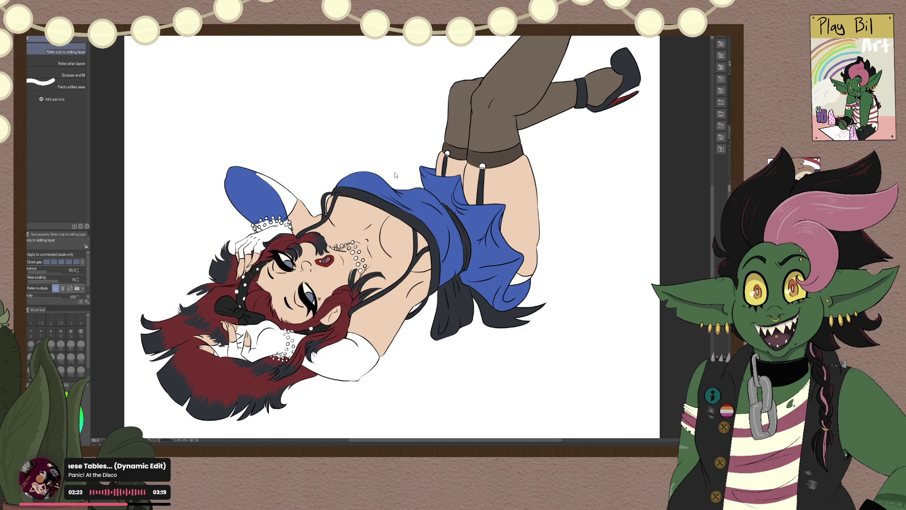
pyautogui.hotkey('ctrl', 'z')
pyautogui.click(391, 205)
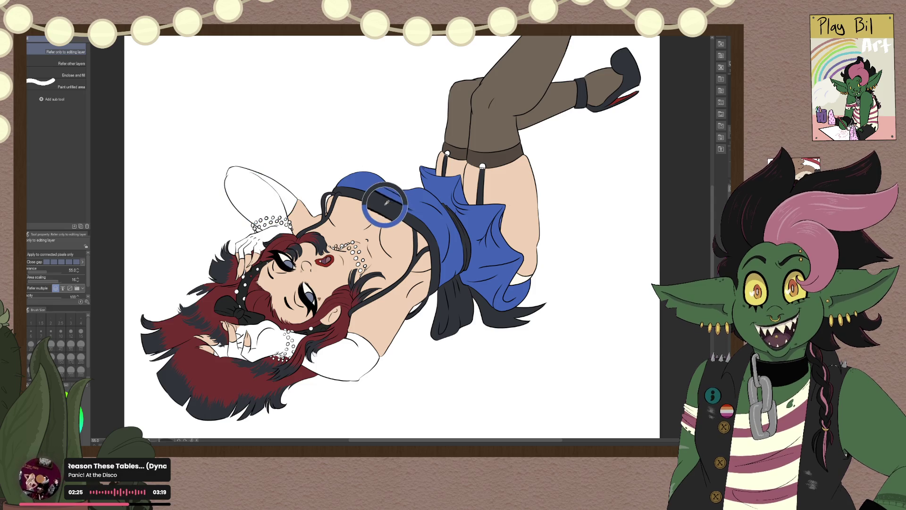
pyautogui.hotkey('ctrl', 'z')
# Step: Fill the raised-arm glove, finger gaps and wristband pearl gaps black
pyautogui.click(279, 187)
pyautogui.click(286, 208)
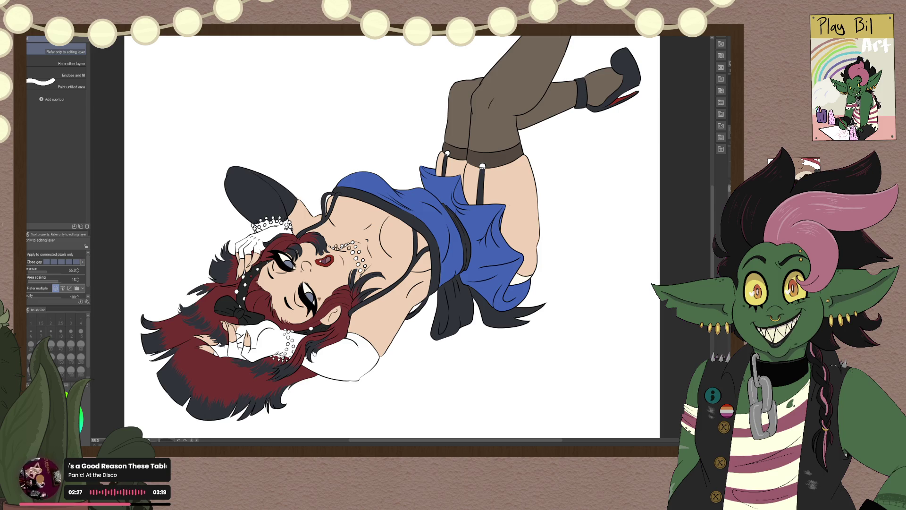
pyautogui.click(285, 228)
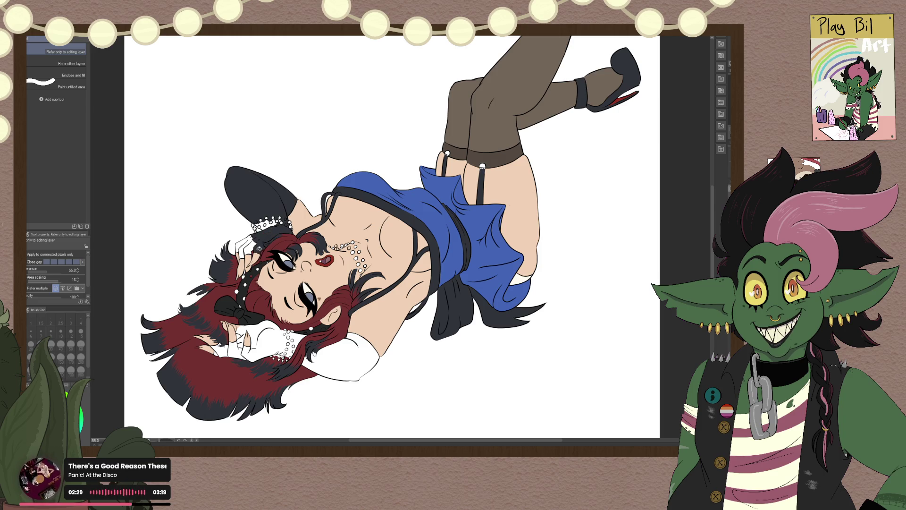
pyautogui.click(253, 243)
pyautogui.click(249, 240)
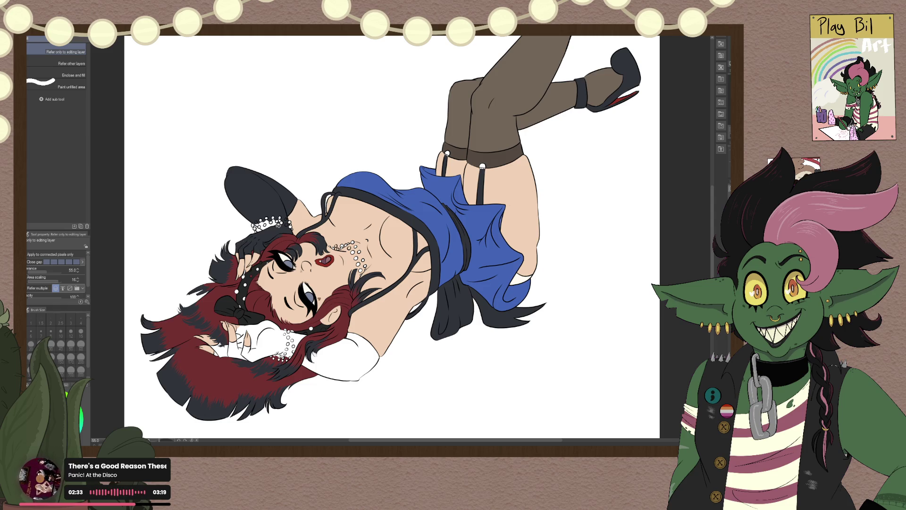
pyautogui.click(279, 225)
pyautogui.click(267, 224)
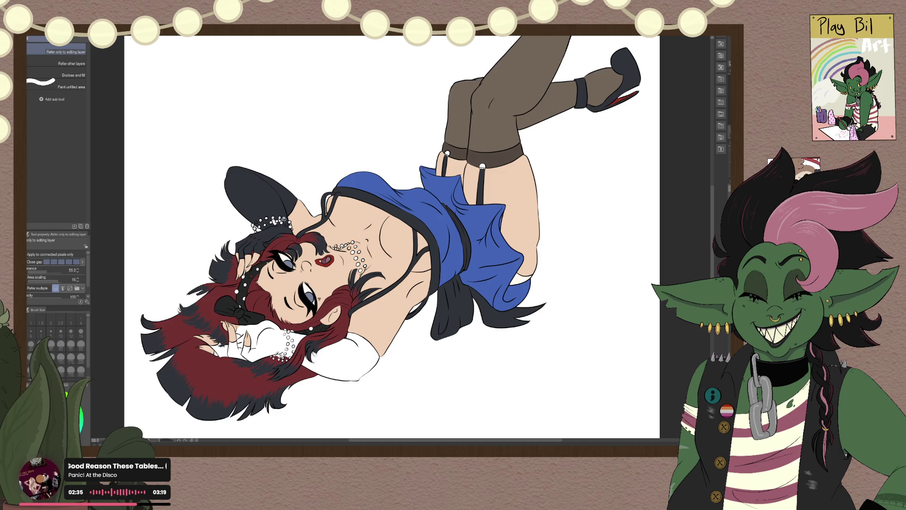
pyautogui.scroll(1, 275, 218)
pyautogui.scroll(1, 275, 218)
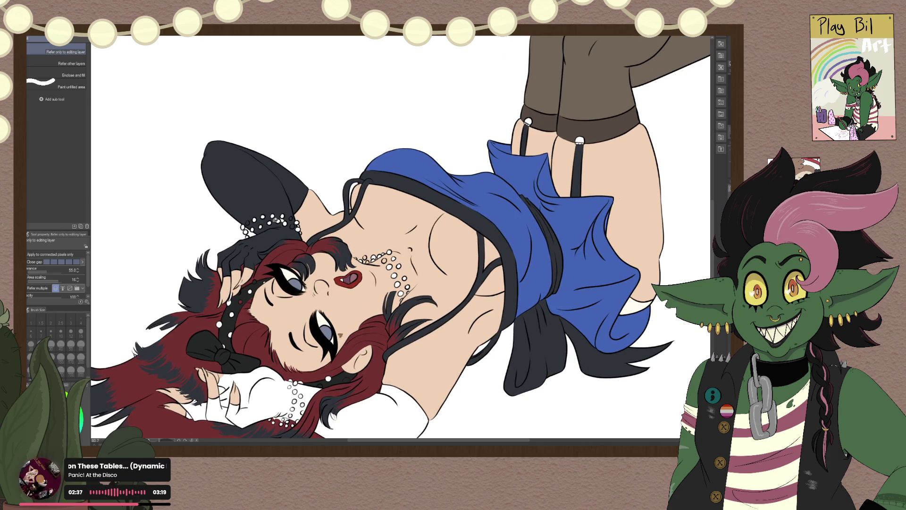
pyautogui.scroll(-2, 274, 227)
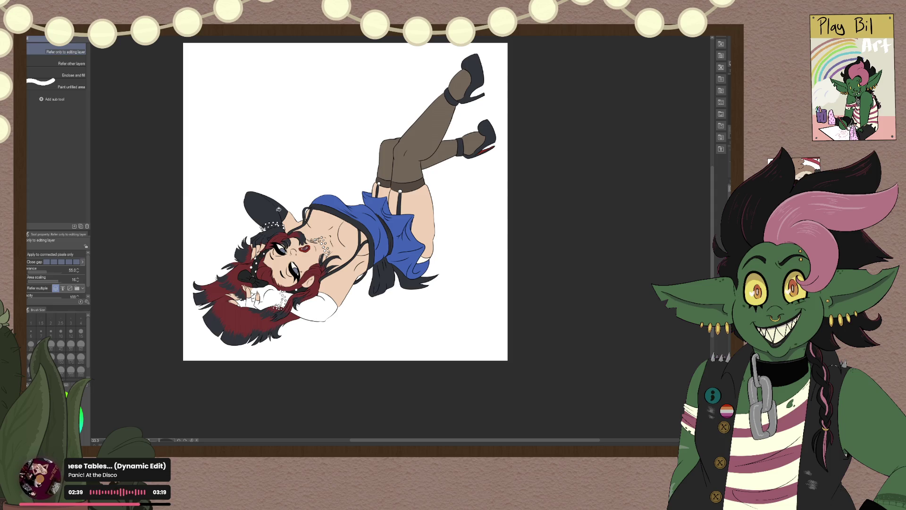
# Step: Fill the glove by the face black, then undo the black glove fills
pyautogui.click(268, 292)
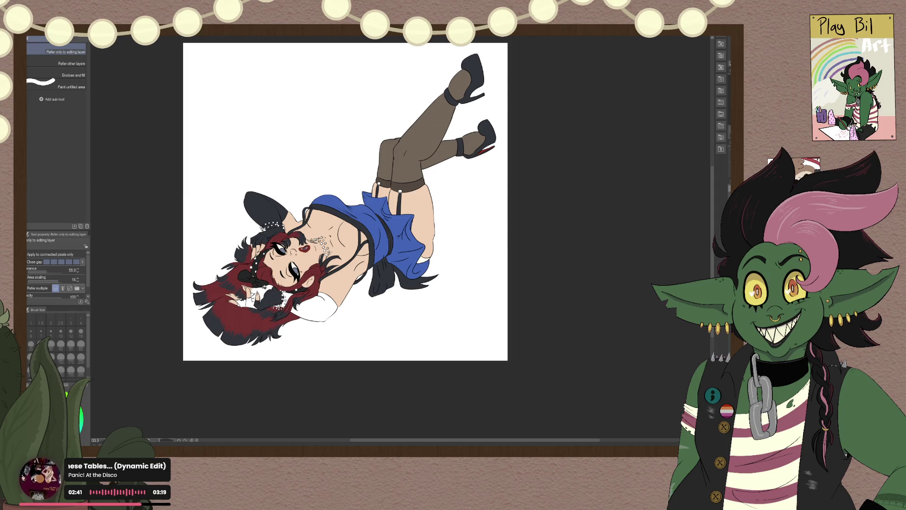
pyautogui.click(264, 288)
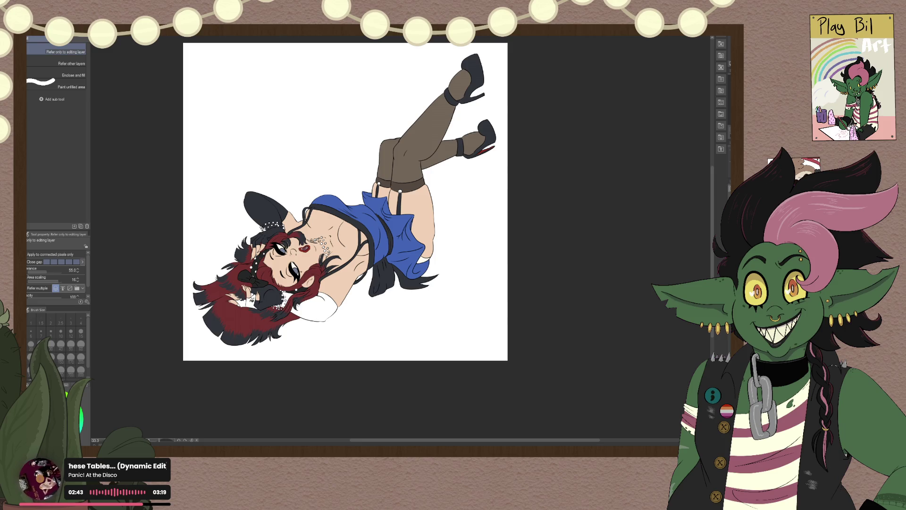
pyautogui.click(251, 301)
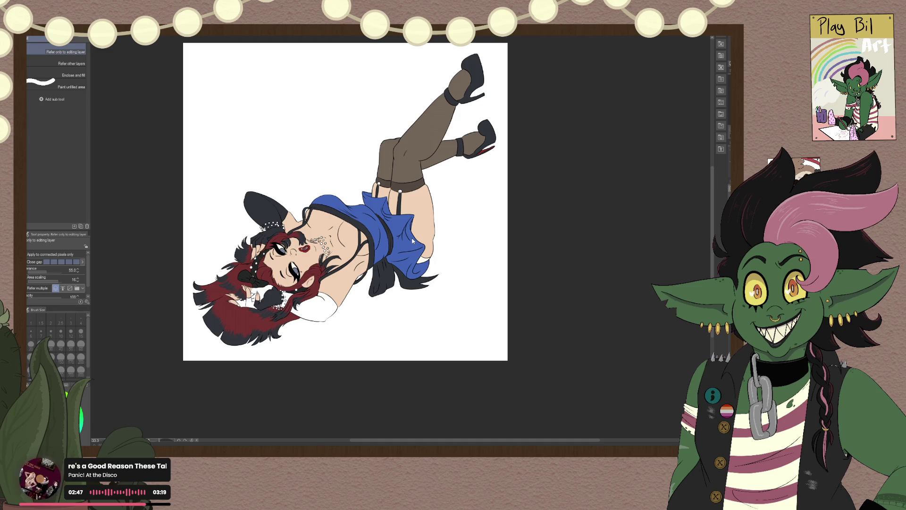
pyautogui.hotkey('ctrl', 'z')
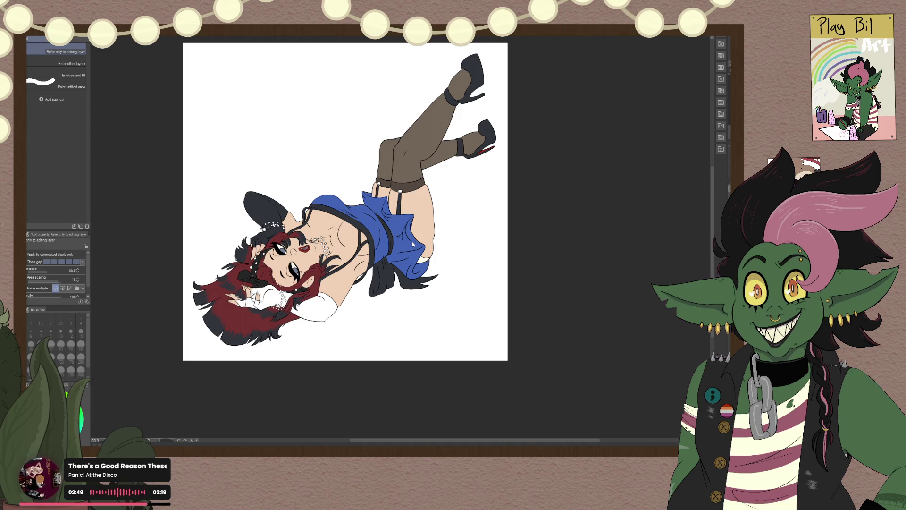
pyautogui.hotkey('ctrl', 'z')
pyautogui.hotkey('ctrl', 'z')
pyautogui.hotkey('ctrl', 'z')
pyautogui.hotkey('ctrl', 'z')
pyautogui.hotkey('ctrl', 'z')
pyautogui.hotkey('ctrl', 'z')
pyautogui.hotkey('ctrl', 'z')
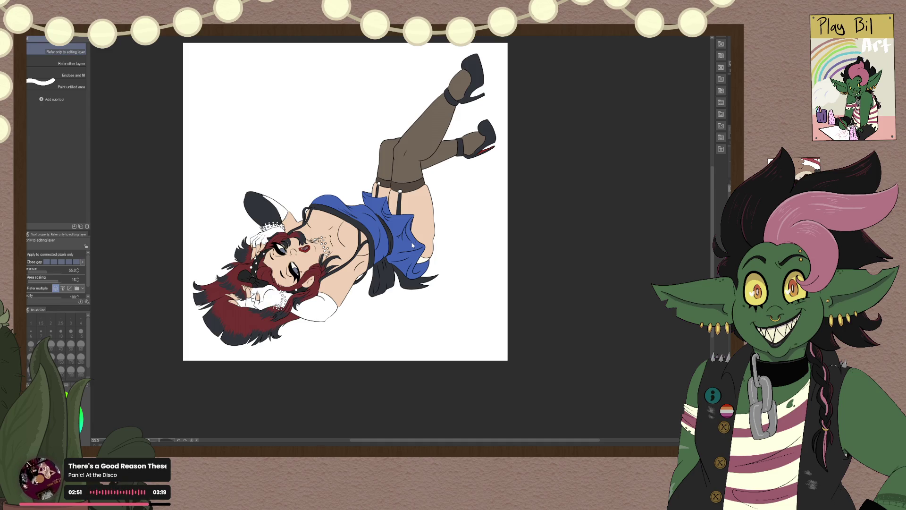
pyautogui.hotkey('ctrl', 'z')
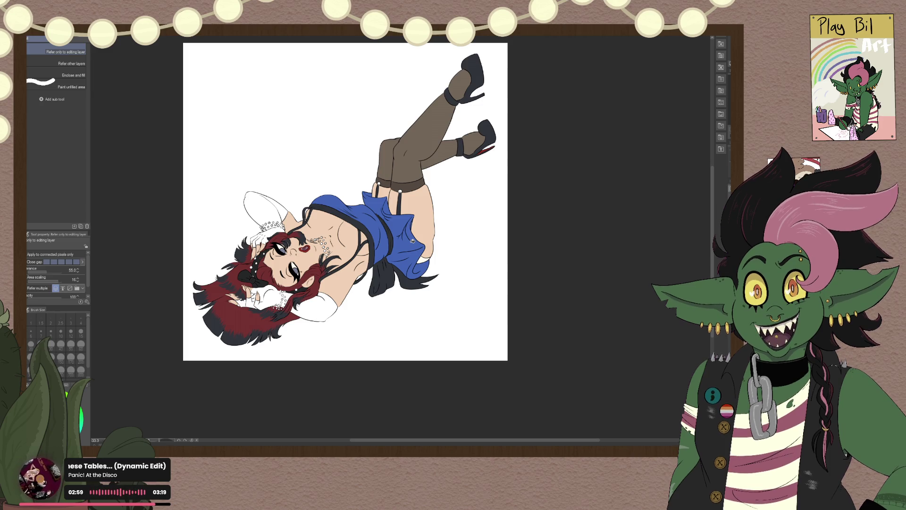
pyautogui.scroll(2, 388, 220)
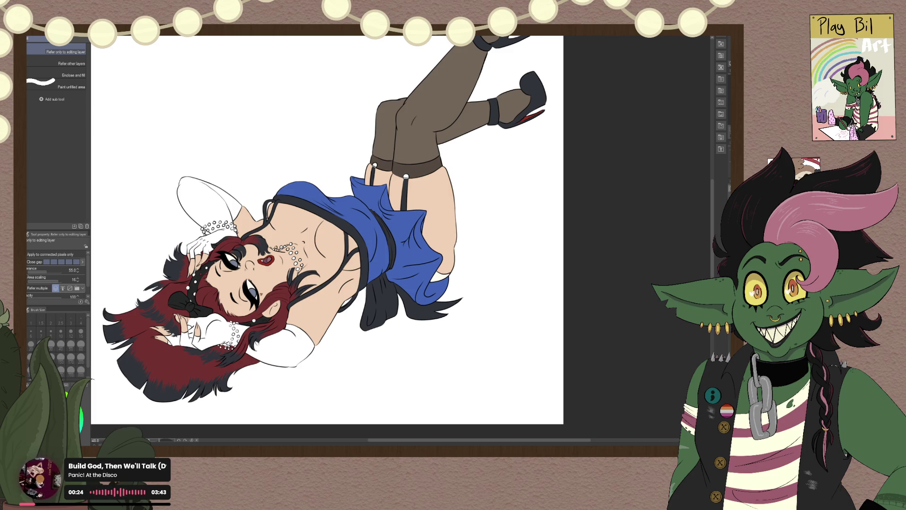
# Step: Fill the lower forearm glove and its hand pieces brown, including gaps among the wrist beads
pyautogui.scroll(-1, 349, 222)
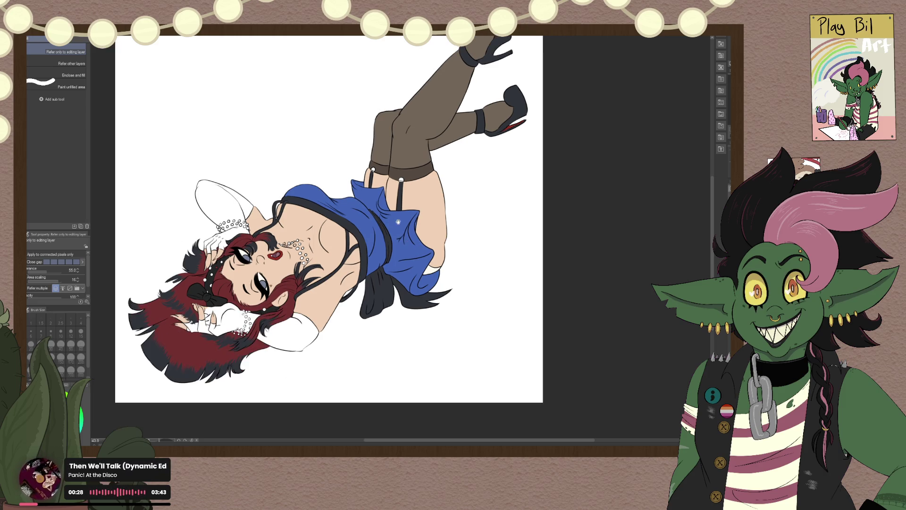
pyautogui.moveTo(396, 214); pyautogui.dragTo(453, 262)
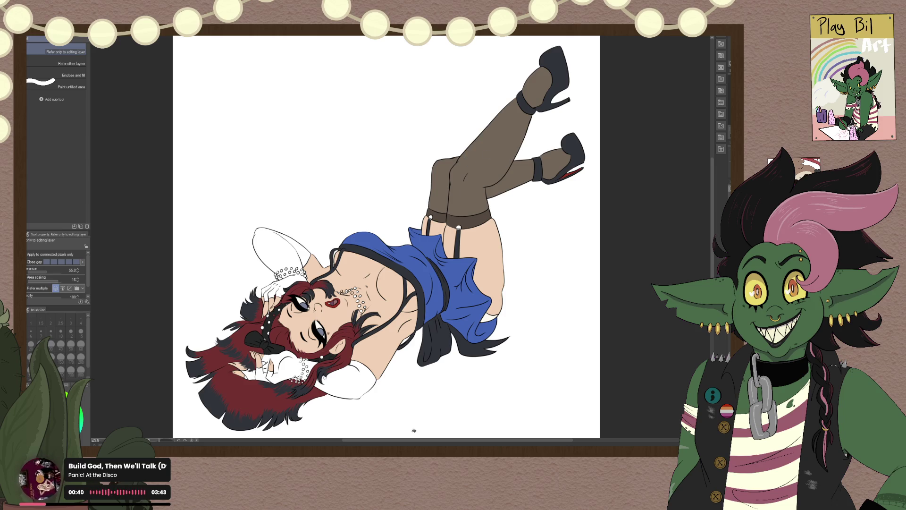
pyautogui.click(362, 382)
pyautogui.click(288, 367)
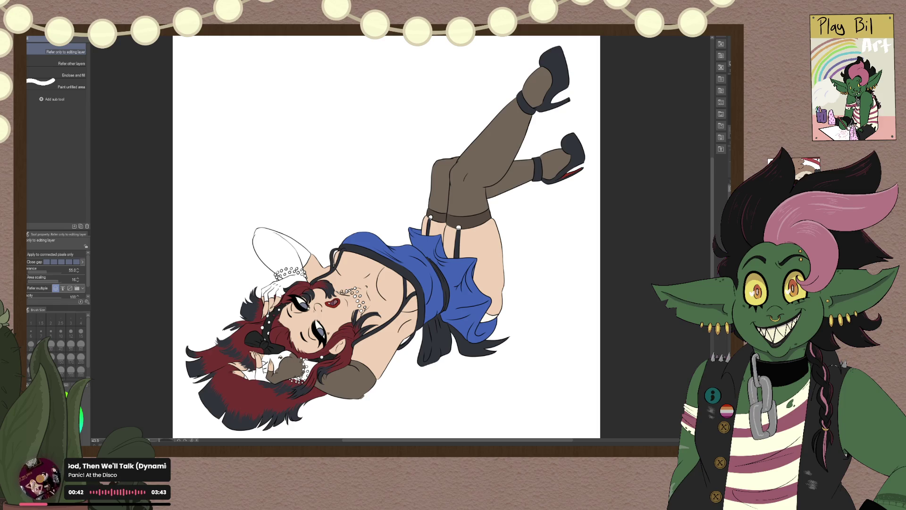
pyautogui.click(278, 362)
pyautogui.click(310, 367)
pyautogui.click(308, 364)
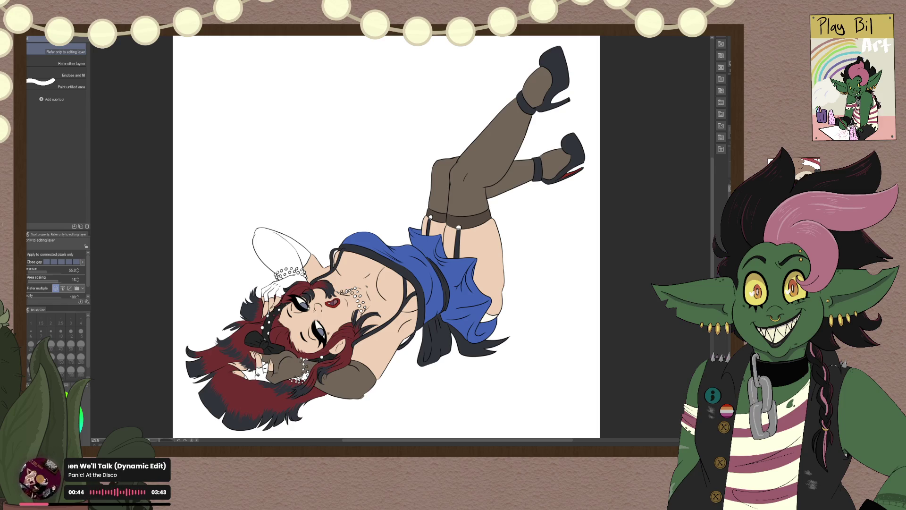
pyautogui.click(249, 375)
pyautogui.click(260, 374)
pyautogui.click(265, 371)
pyautogui.click(267, 367)
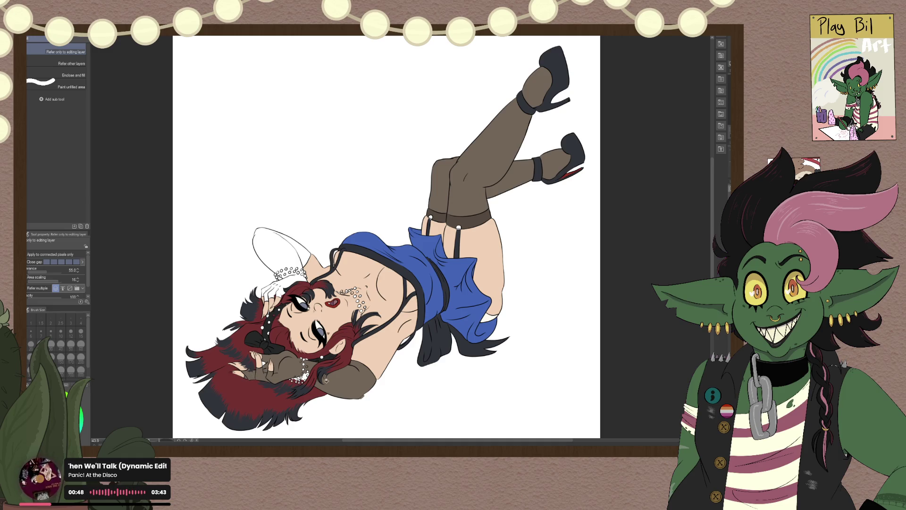
pyautogui.click(299, 377)
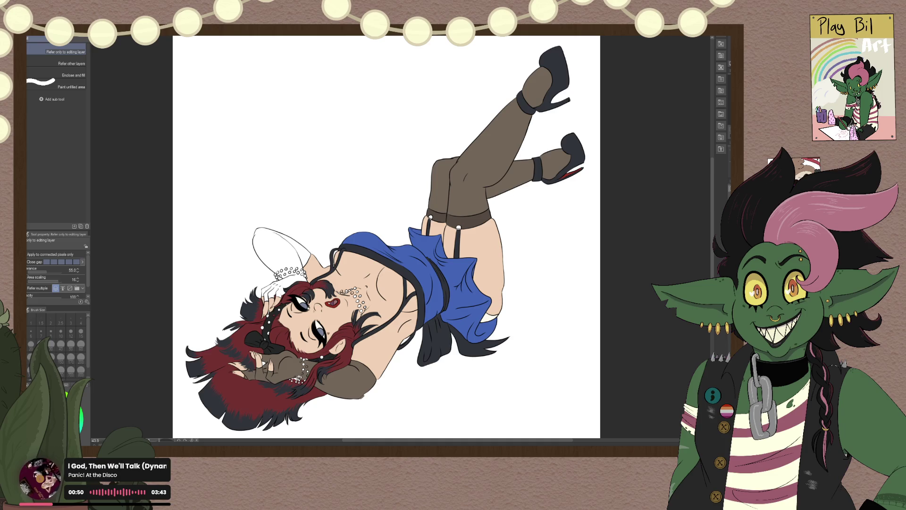
# Step: Fill the raised-arm glove brown, undoing the stray fills that spilled onto the hair and figure
pyautogui.scroll(3, 330, 353)
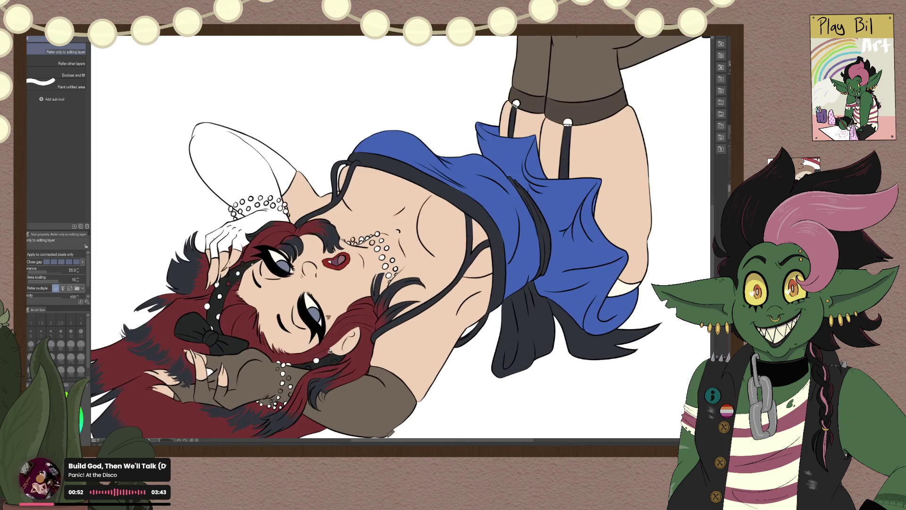
pyautogui.click(209, 185)
pyautogui.click(267, 170)
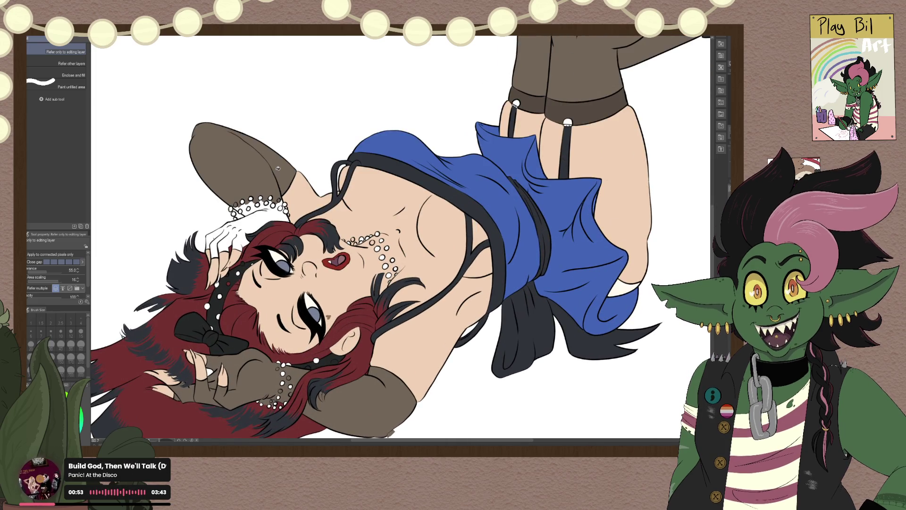
pyautogui.click(274, 226)
pyautogui.click(248, 212)
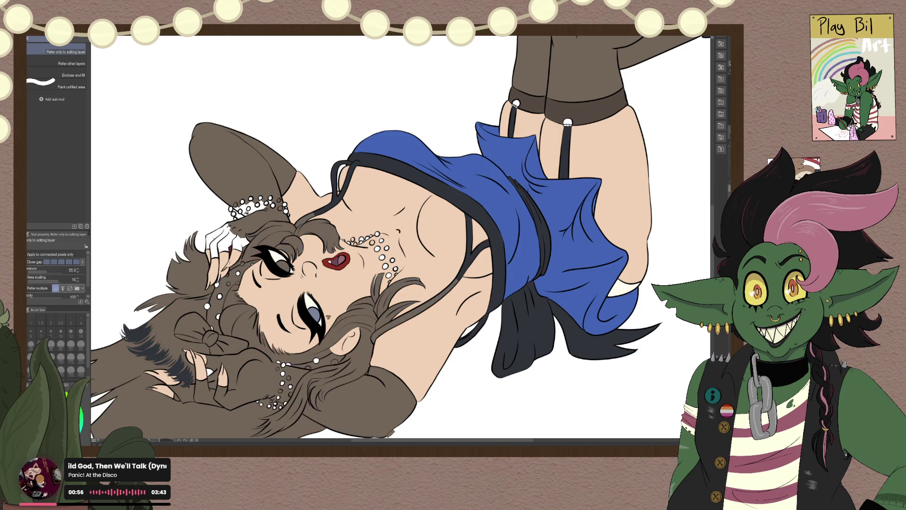
pyautogui.hotkey('ctrl', 'z')
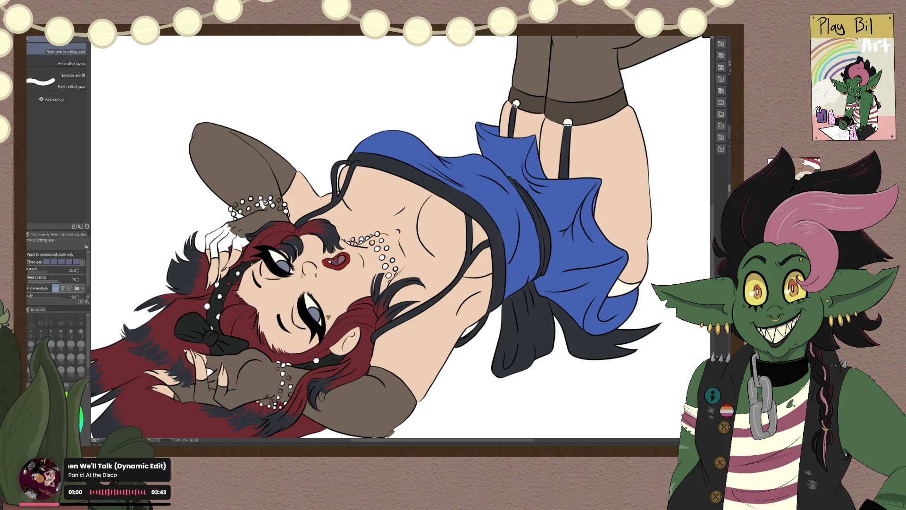
pyautogui.click(261, 204)
pyautogui.hotkey('ctrl', 'z')
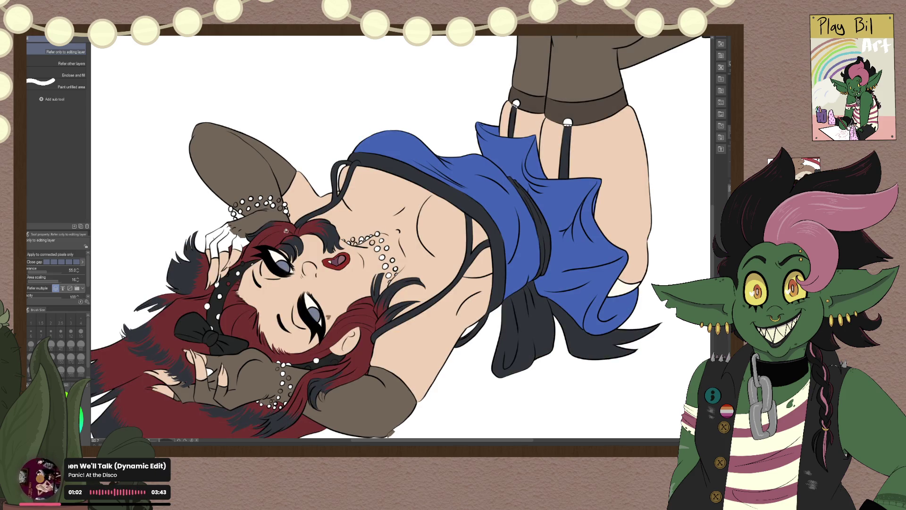
# Step: Fill the raised hand's glove fingers near the face and the gaps between them brown
pyautogui.click(227, 228)
pyautogui.click(213, 239)
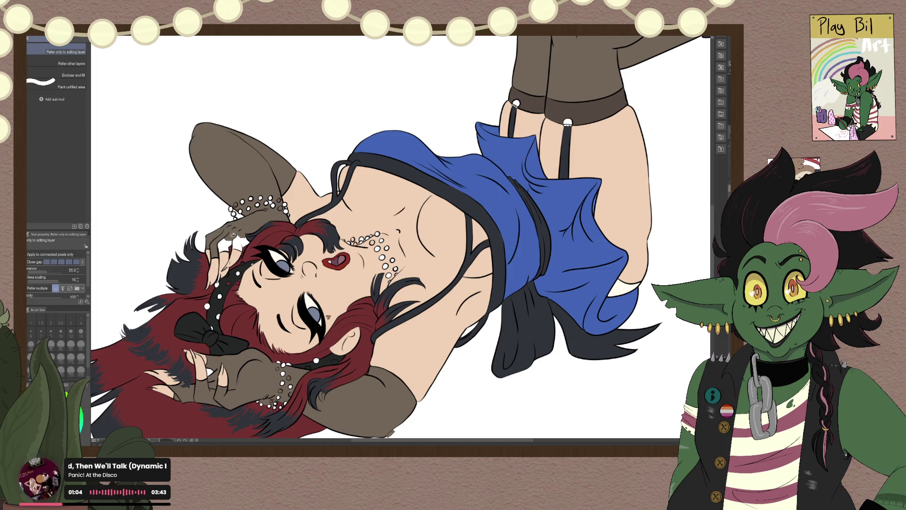
pyautogui.click(225, 244)
pyautogui.click(234, 238)
pyautogui.click(242, 243)
pyautogui.scroll(-3, 258, 234)
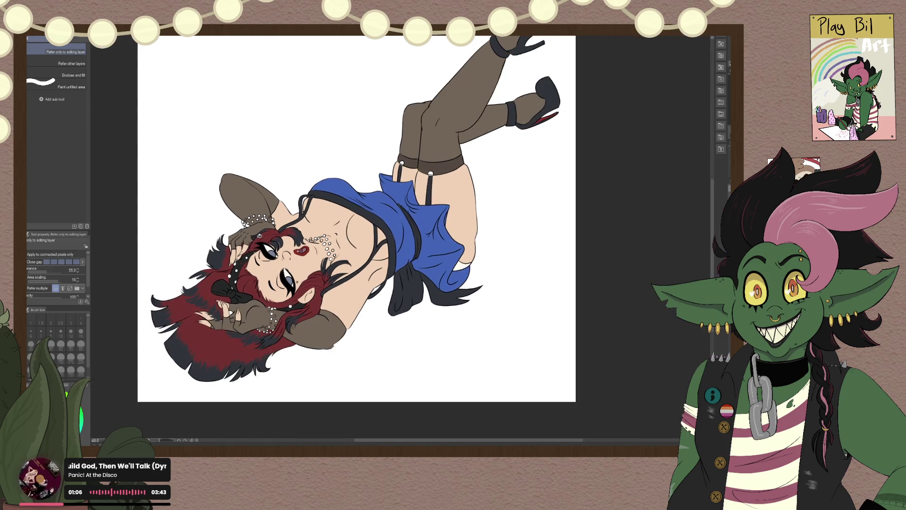
# Step: Pan and zoom the view in on the raised hand beside the face and the hair
pyautogui.moveTo(258, 233)
pyautogui.mouseDown()
pyautogui.moveTo(332, 296)
pyautogui.moveTo(337, 286)
pyautogui.mouseUp()
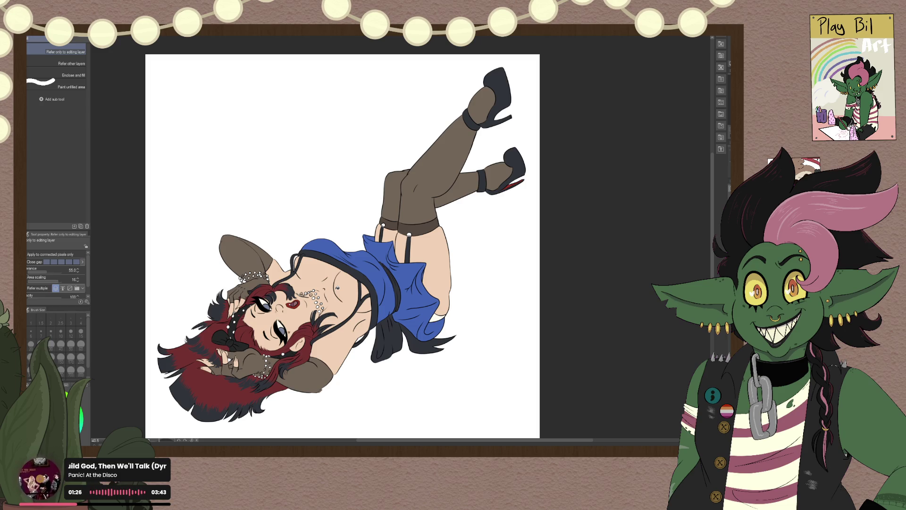
pyautogui.scroll(6, 413, 275)
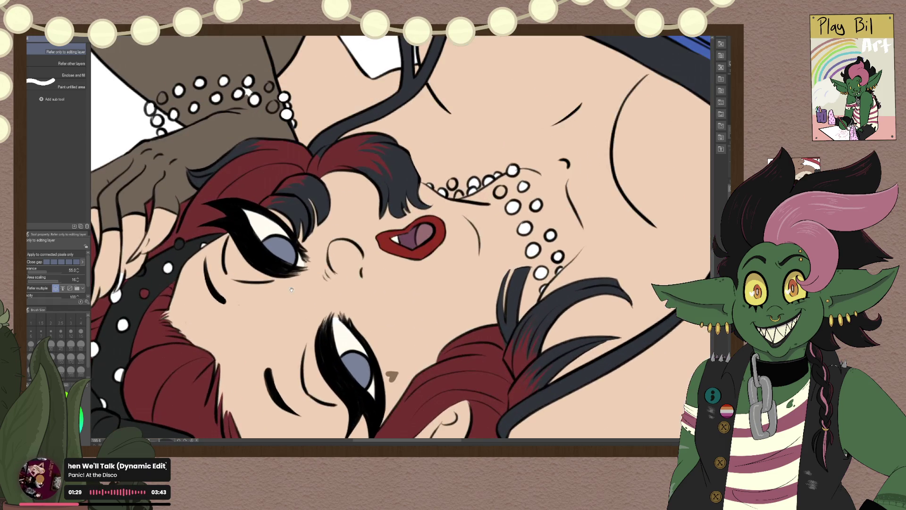
pyautogui.moveTo(412, 276); pyautogui.dragTo(649, 181)
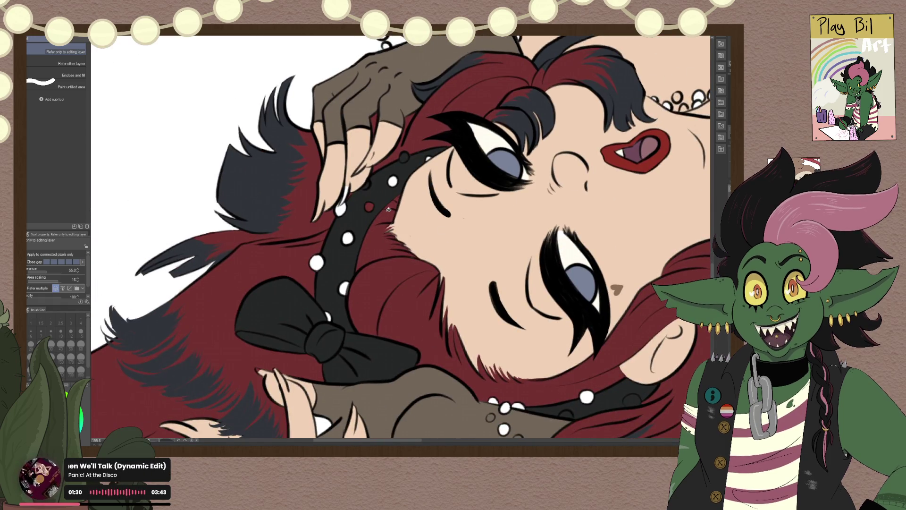
pyautogui.scroll(4, 388, 207)
pyautogui.scroll(-3, 323, 196)
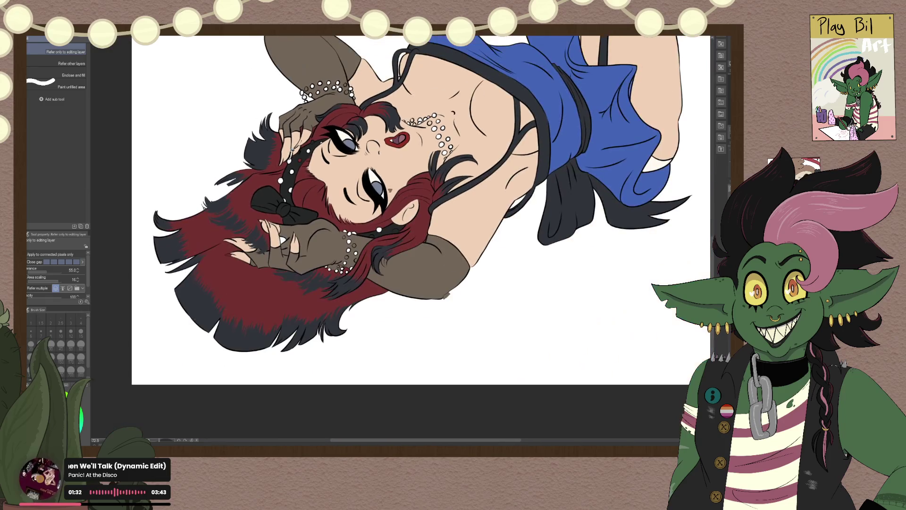
pyautogui.scroll(-2, 291, 150)
pyautogui.scroll(2, 292, 150)
pyautogui.scroll(2, 330, 278)
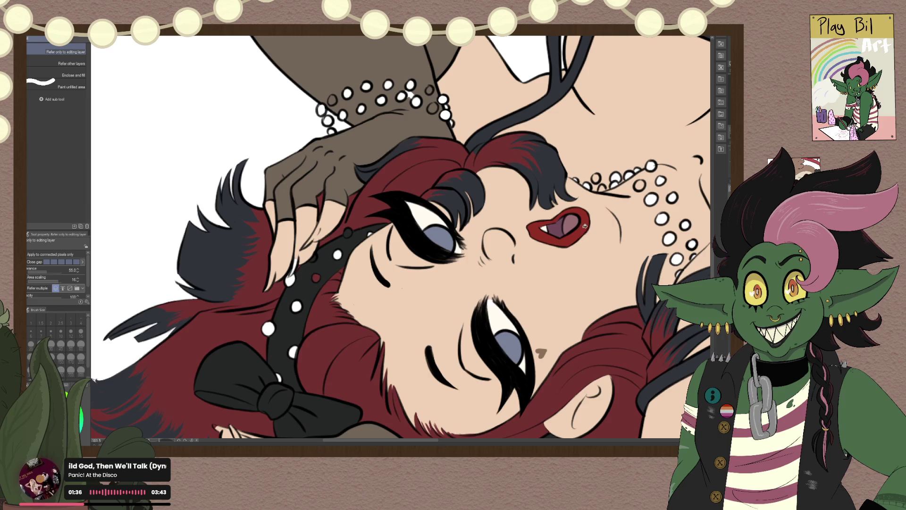
pyautogui.scroll(2, 503, 245)
pyautogui.scroll(2, 339, 262)
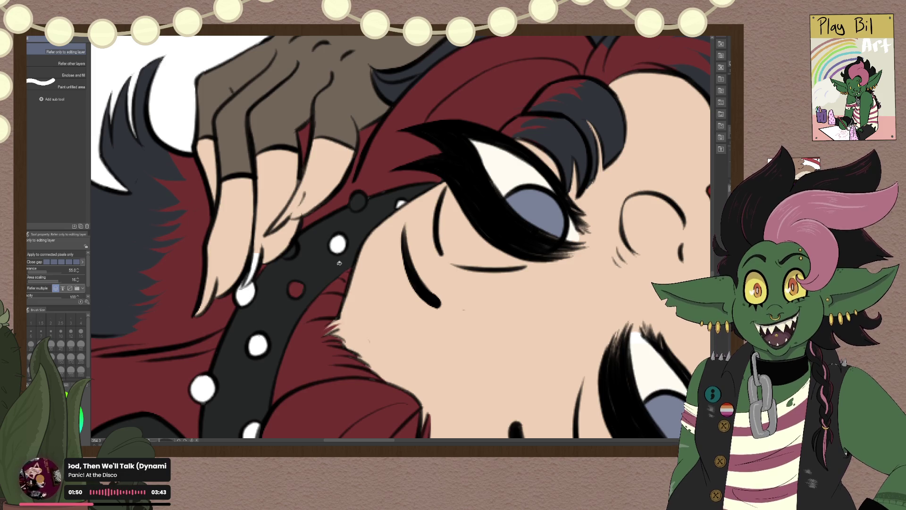
# Step: With the pen, paint along the edge and tip of the first fingernail
pyautogui.press('p')
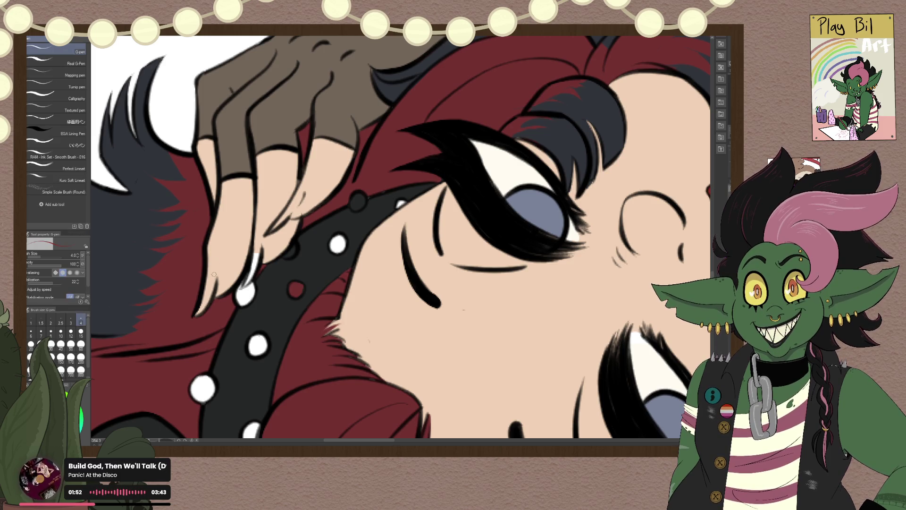
pyautogui.moveTo(209, 265)
pyautogui.mouseDown()
pyautogui.moveTo(195, 316)
pyautogui.moveTo(208, 301)
pyautogui.moveTo(208, 266)
pyautogui.moveTo(212, 292)
pyautogui.moveTo(208, 272)
pyautogui.mouseUp()
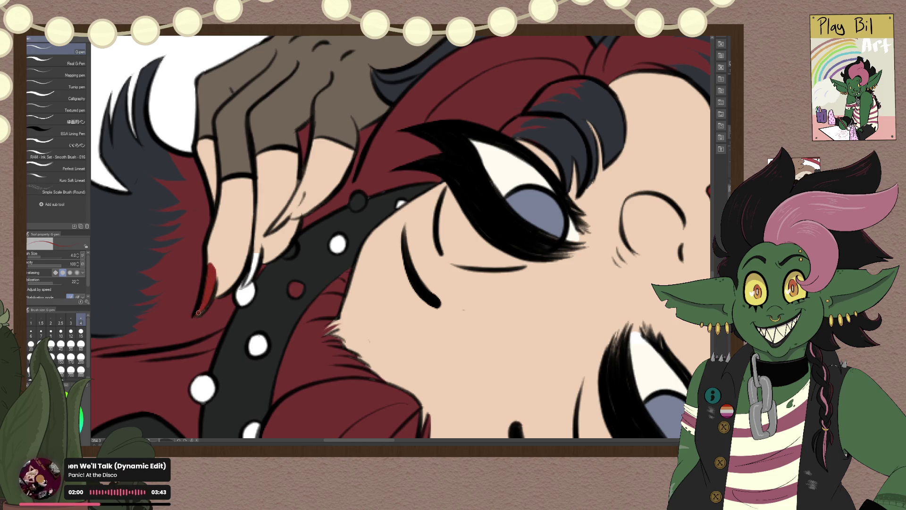
pyautogui.moveTo(199, 312); pyautogui.dragTo(208, 287)
pyautogui.scroll(-3, 209, 288)
pyautogui.scroll(-3, 209, 288)
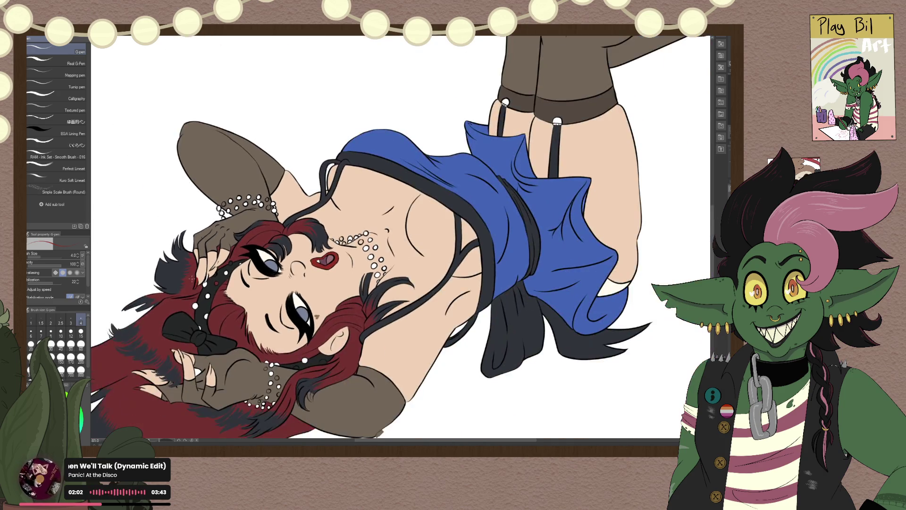
pyautogui.scroll(3, 192, 279)
pyautogui.scroll(3, 191, 279)
pyautogui.scroll(2, 192, 279)
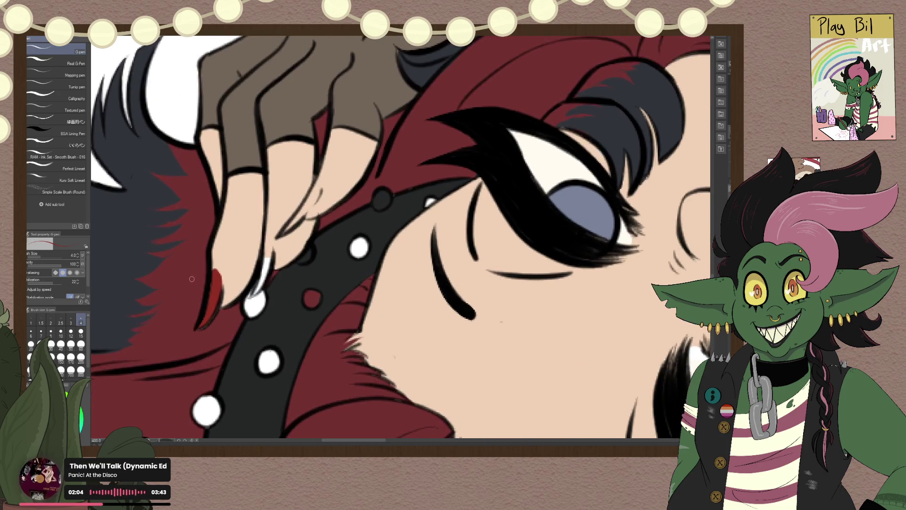
pyautogui.scroll(-5, 277, 235)
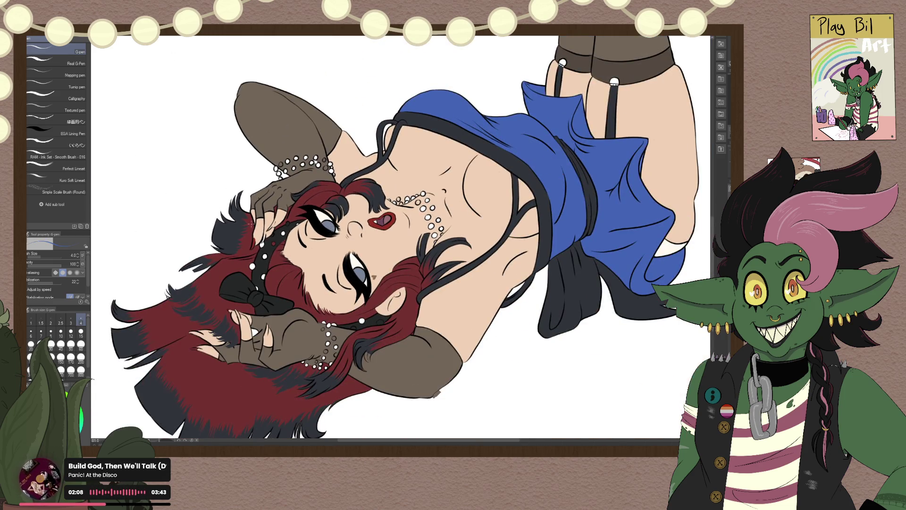
pyautogui.scroll(5, 253, 221)
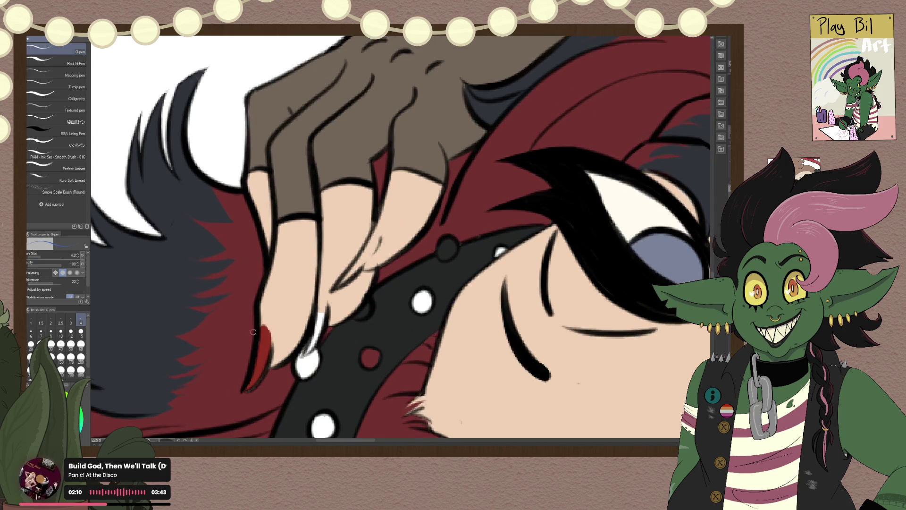
# Step: Repaint that first fingernail solid blue down to its tip
pyautogui.moveTo(263, 326); pyautogui.dragTo(262, 356)
pyautogui.moveTo(266, 325); pyautogui.dragTo(266, 370)
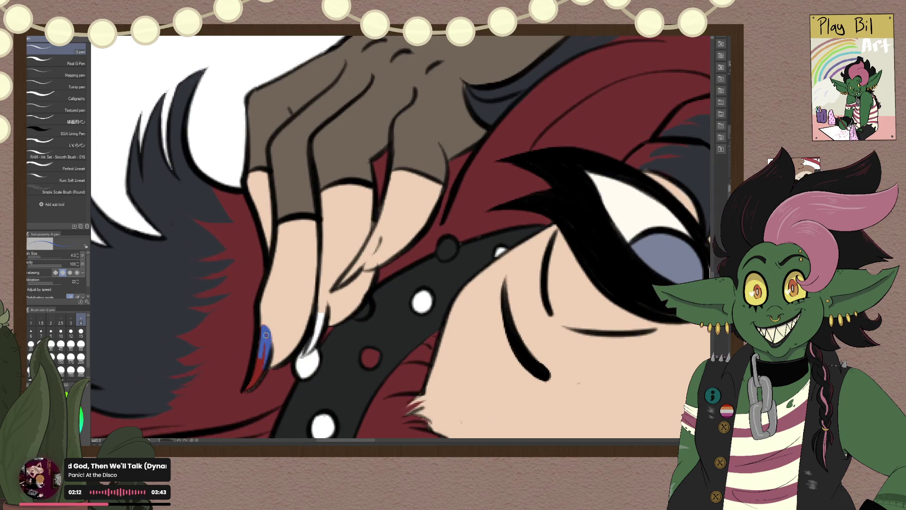
pyautogui.moveTo(266, 335); pyautogui.dragTo(256, 376)
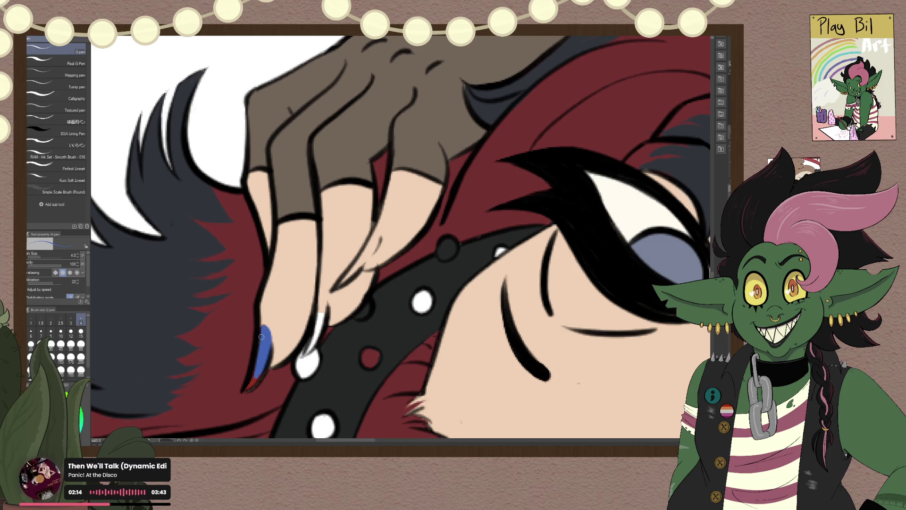
pyautogui.moveTo(261, 336); pyautogui.dragTo(245, 389)
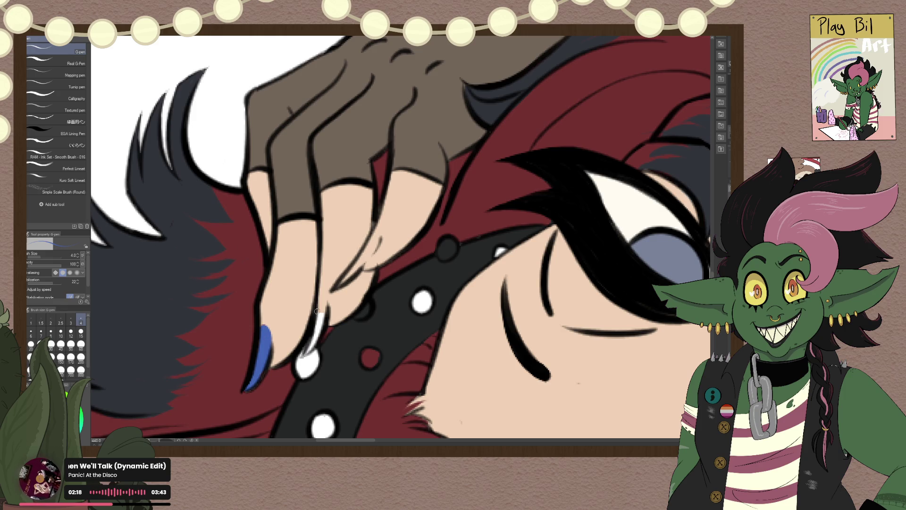
# Step: Paint the remaining fingernails blue, briefly toggling the eraser before returning to the pen
pyautogui.moveTo(317, 312)
pyautogui.mouseDown()
pyautogui.moveTo(320, 296)
pyautogui.moveTo(315, 340)
pyautogui.moveTo(323, 325)
pyautogui.moveTo(308, 351)
pyautogui.moveTo(309, 341)
pyautogui.mouseUp()
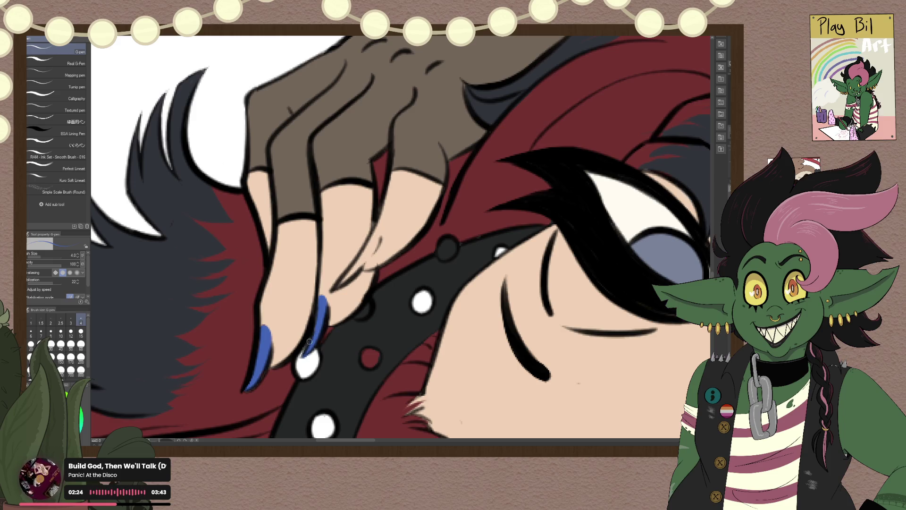
pyautogui.scroll(-10, 310, 341)
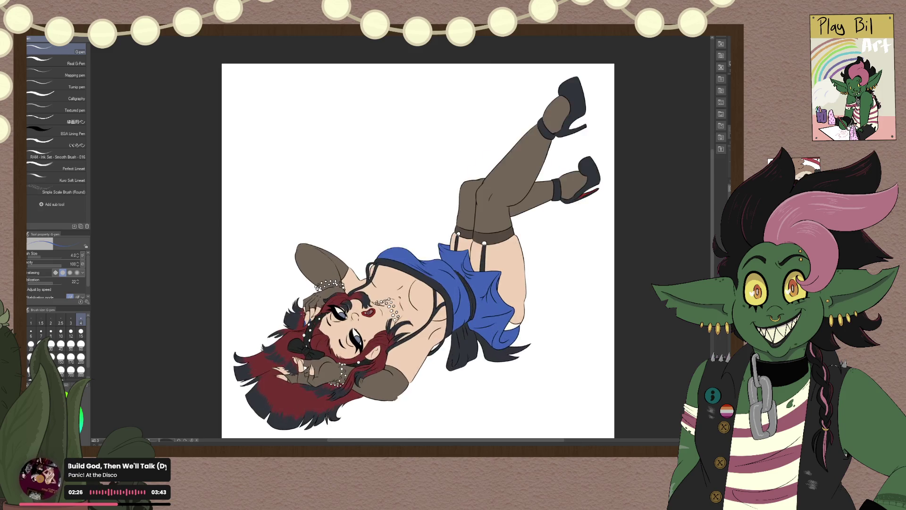
pyautogui.scroll(3, 306, 310)
pyautogui.scroll(3, 305, 309)
pyautogui.scroll(3, 306, 310)
pyautogui.scroll(2, 306, 309)
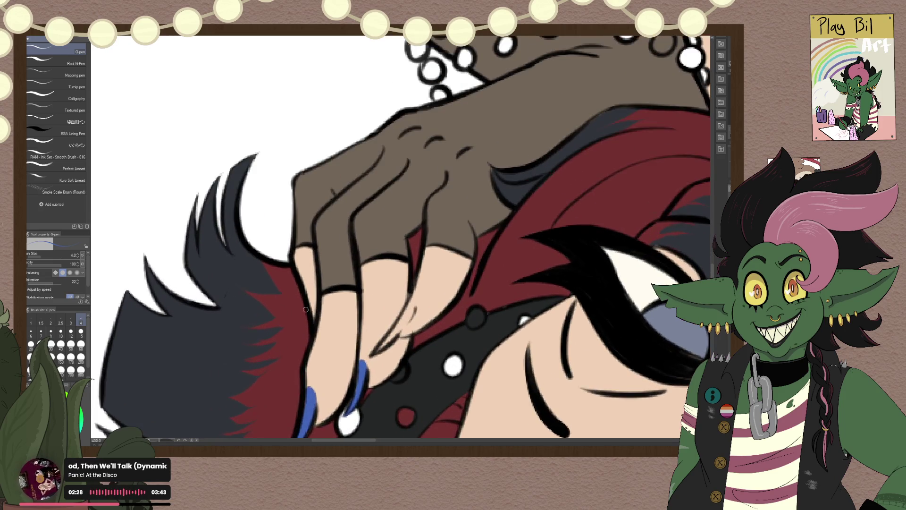
pyautogui.moveTo(410, 310); pyautogui.dragTo(378, 352)
pyautogui.moveTo(405, 317); pyautogui.dragTo(409, 312)
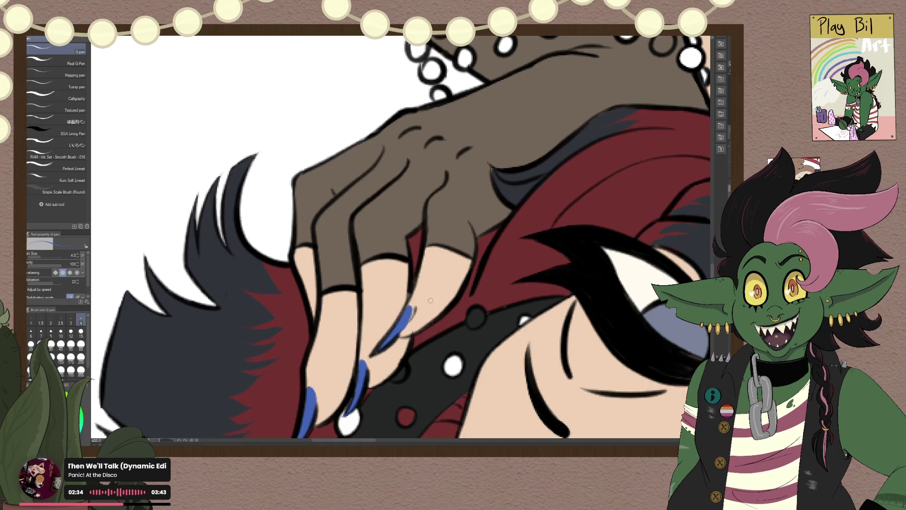
pyautogui.press('e')
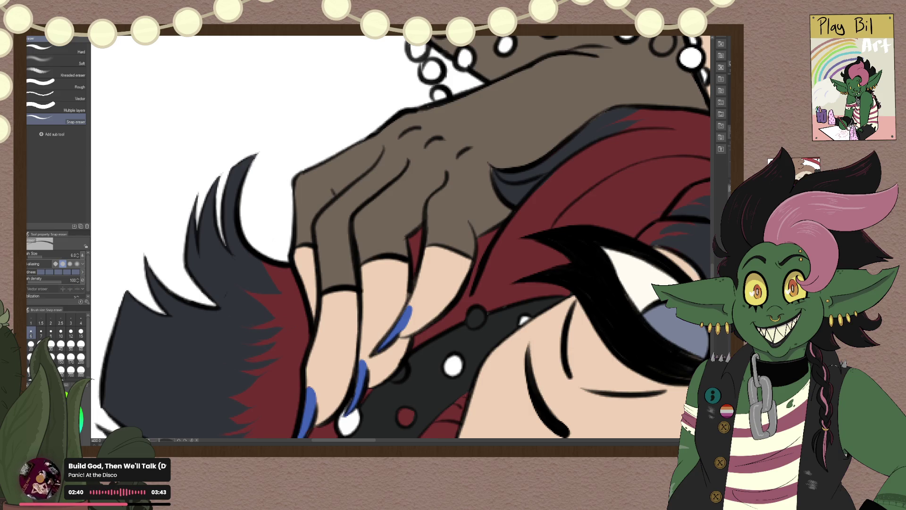
pyautogui.press('p')
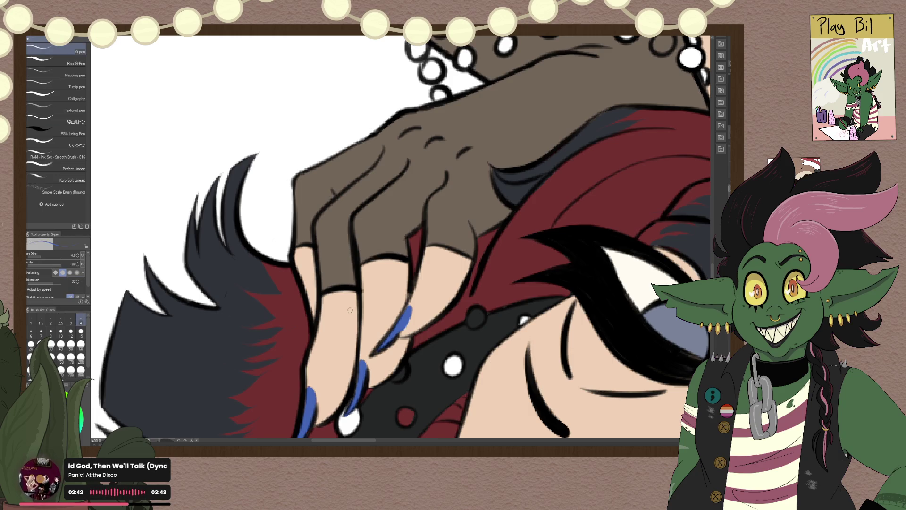
pyautogui.scroll(-8, 350, 310)
pyautogui.scroll(2, 365, 202)
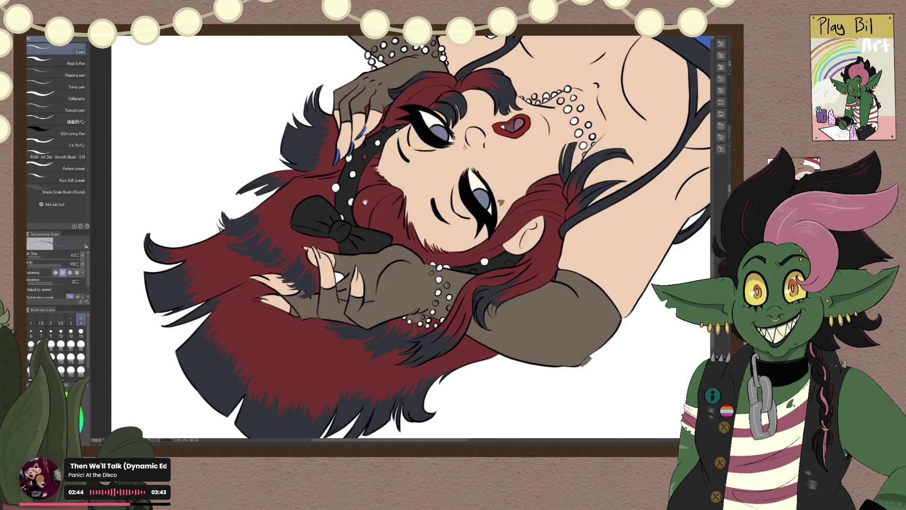
# Step: Zoom in on the lower hand and paint its lower fingernail solid blue
pyautogui.scroll(2, 365, 202)
pyautogui.scroll(2, 263, 297)
pyautogui.scroll(2, 287, 242)
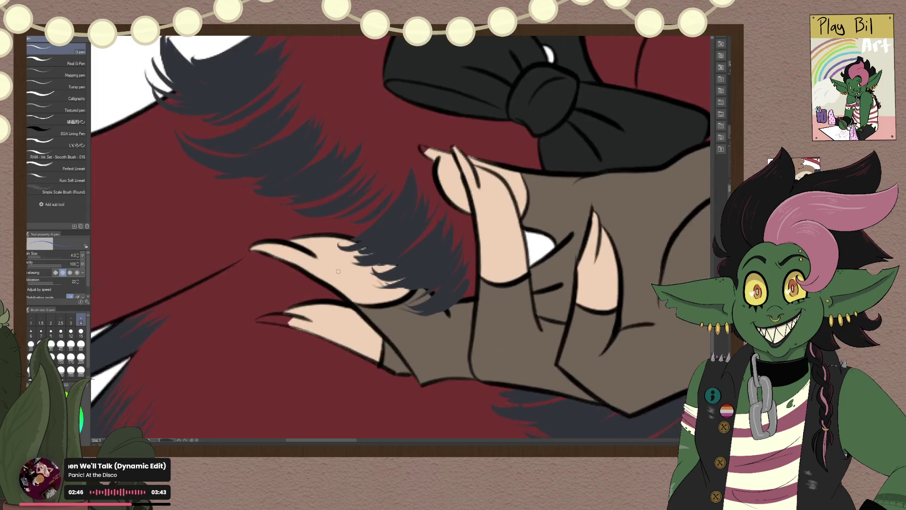
pyautogui.scroll(2, 338, 271)
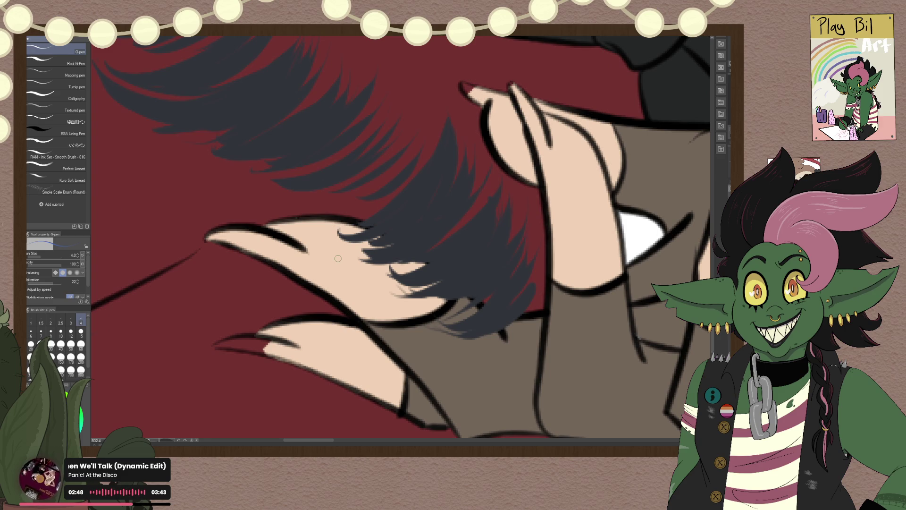
pyautogui.press('p')
pyautogui.moveTo(238, 344); pyautogui.dragTo(262, 343)
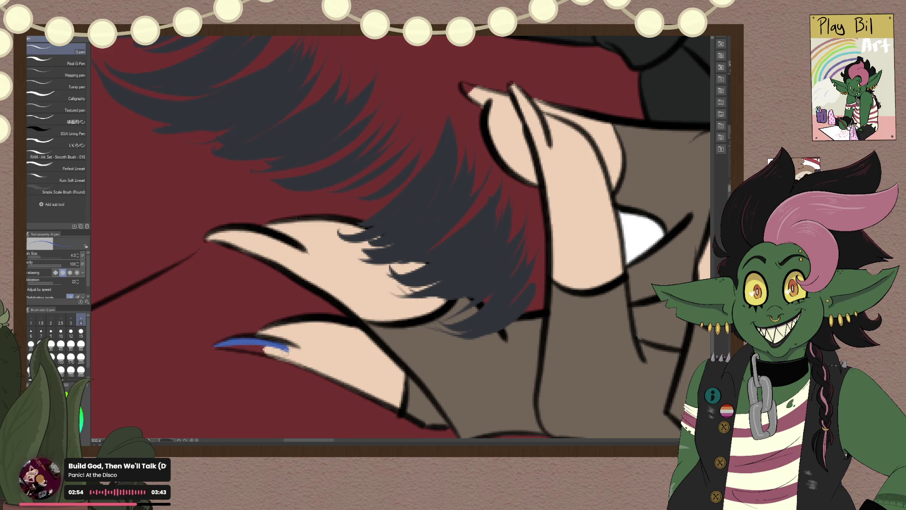
pyautogui.moveTo(280, 355); pyautogui.dragTo(269, 349)
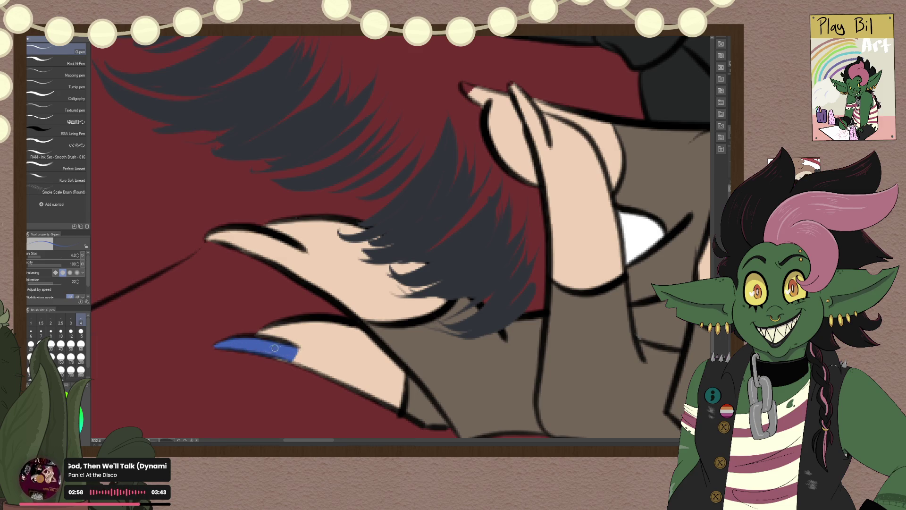
pyautogui.moveTo(288, 359)
pyautogui.mouseDown()
pyautogui.moveTo(296, 355)
pyautogui.moveTo(300, 376)
pyautogui.mouseUp()
# Step: Erase stray paint below the blue nail, then eyedrop the blue and extend the nail to its base
pyautogui.press('e')
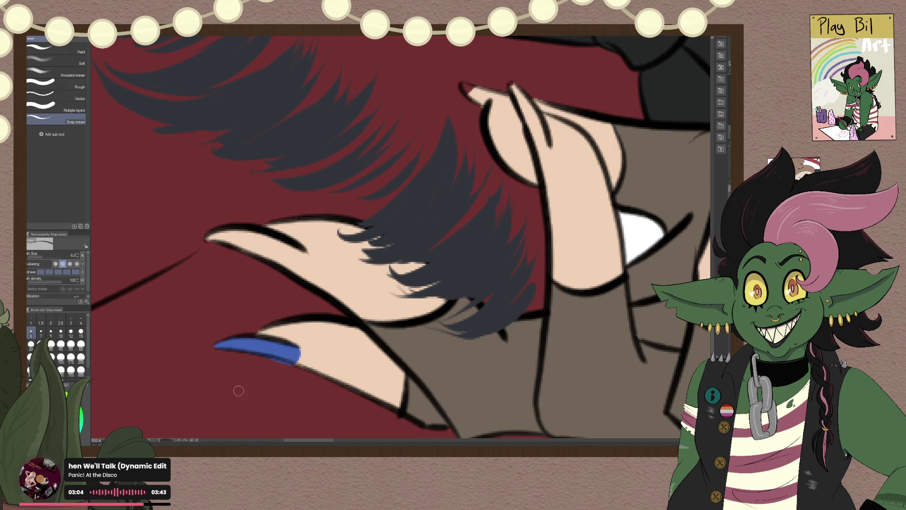
pyautogui.moveTo(254, 358); pyautogui.dragTo(282, 365)
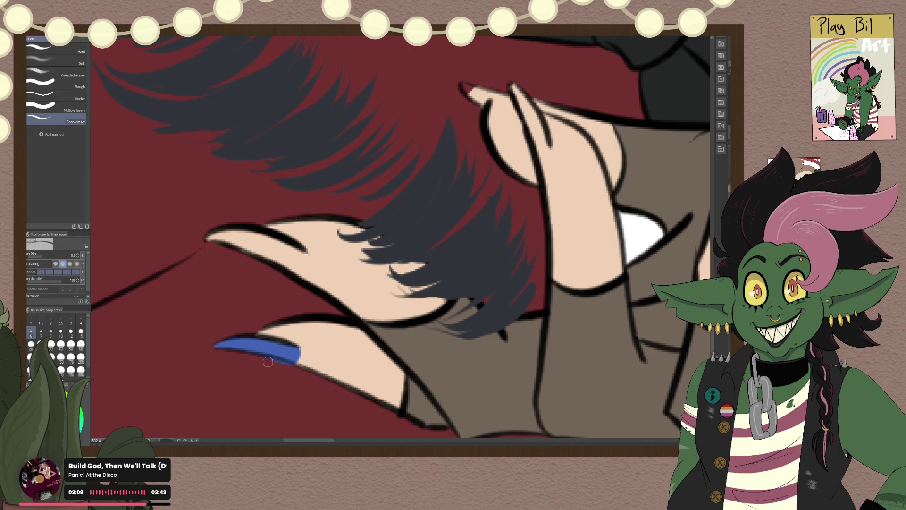
pyautogui.press('p')
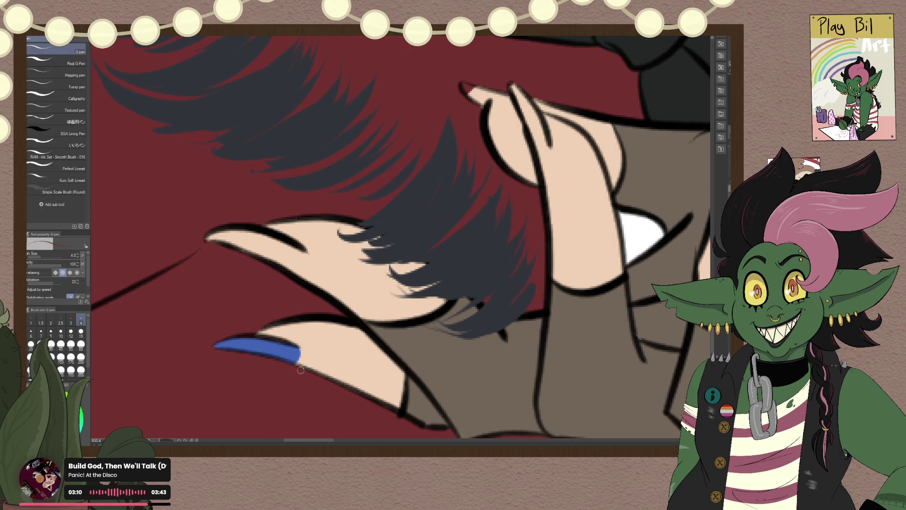
pyautogui.keyDown('alt'); pyautogui.click(275, 347); pyautogui.keyUp('alt')
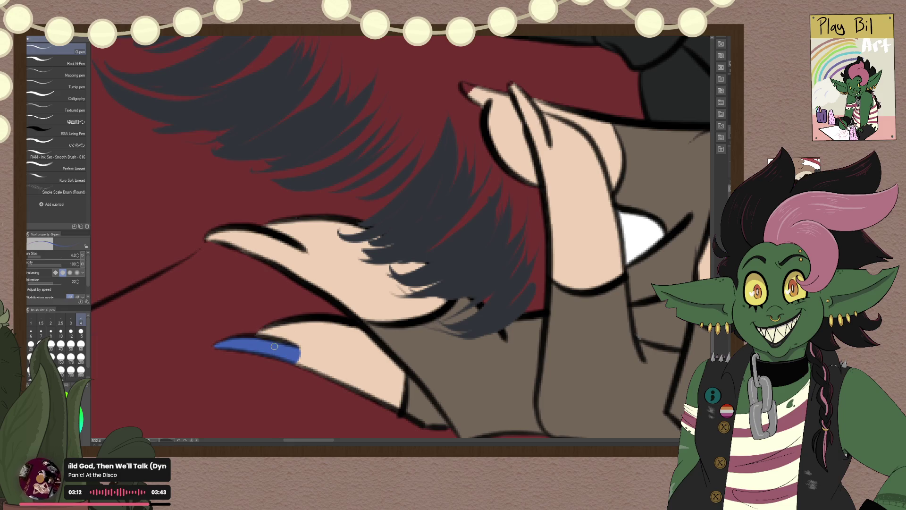
pyautogui.moveTo(274, 346); pyautogui.dragTo(297, 363)
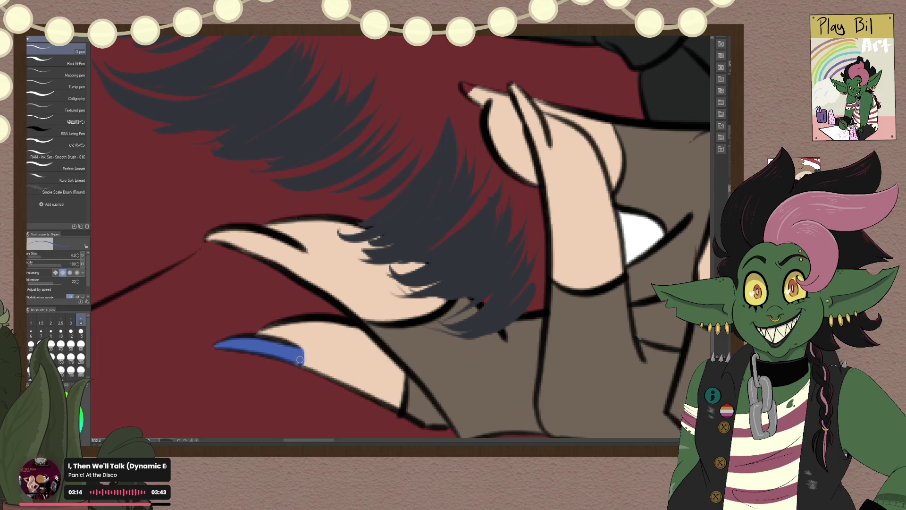
# Step: Paint the upper fingernail blue, re-picking the nail blue to touch it up
pyautogui.moveTo(209, 238)
pyautogui.mouseDown()
pyautogui.moveTo(303, 256)
pyautogui.moveTo(296, 246)
pyautogui.mouseUp()
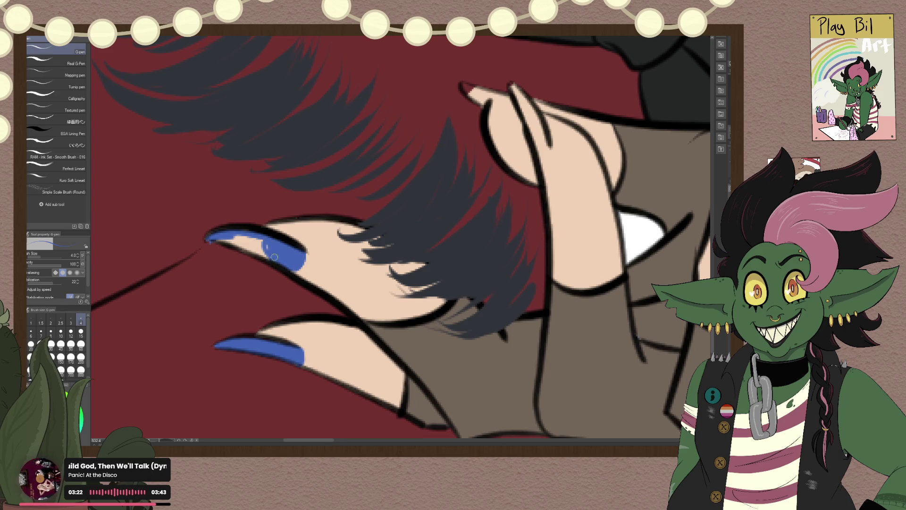
pyautogui.moveTo(296, 246); pyautogui.dragTo(229, 237)
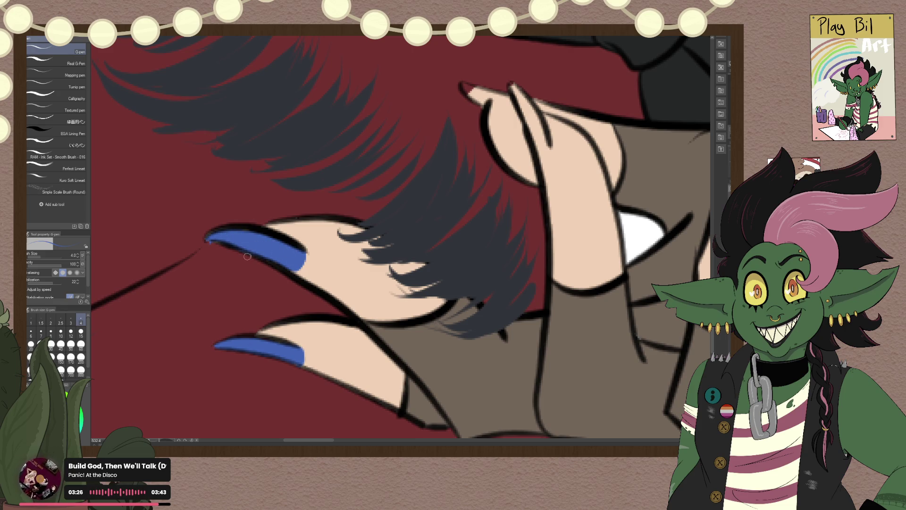
pyautogui.keyDown('alt'); pyautogui.click(180, 298); pyautogui.keyUp('alt')
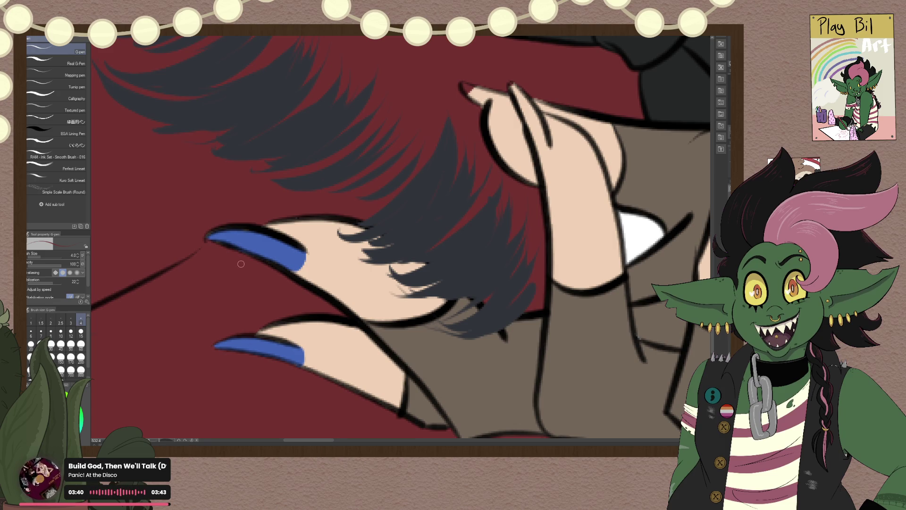
pyautogui.keyDown('alt'); pyautogui.click(267, 254); pyautogui.keyUp('alt')
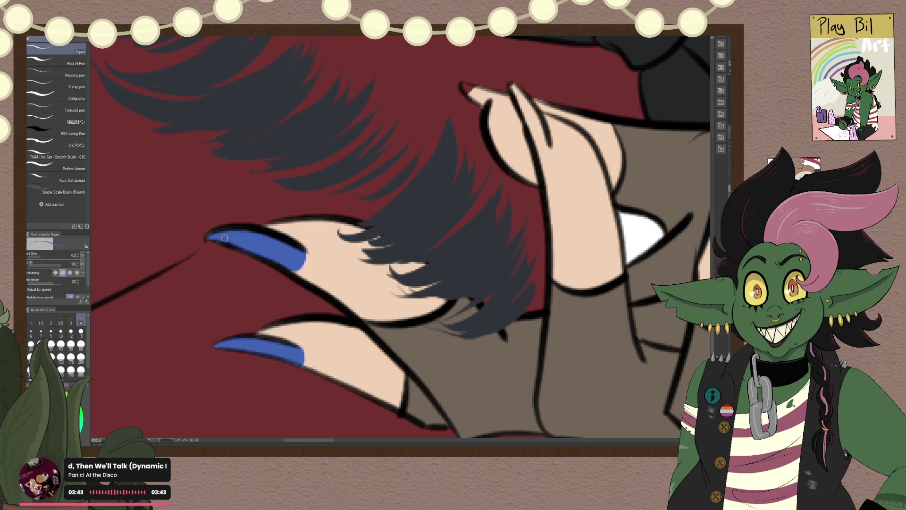
pyautogui.press('p')
pyautogui.press('p')
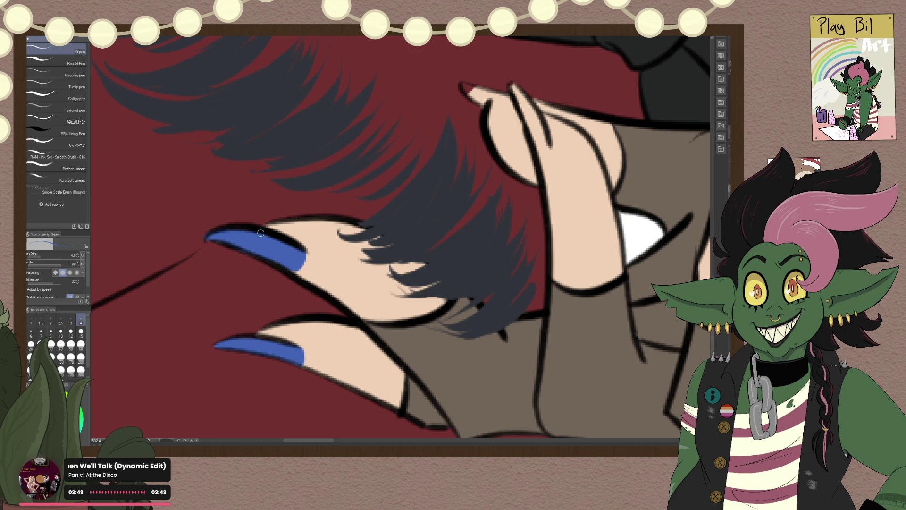
pyautogui.scroll(-2, 249, 204)
pyautogui.scroll(2, 248, 204)
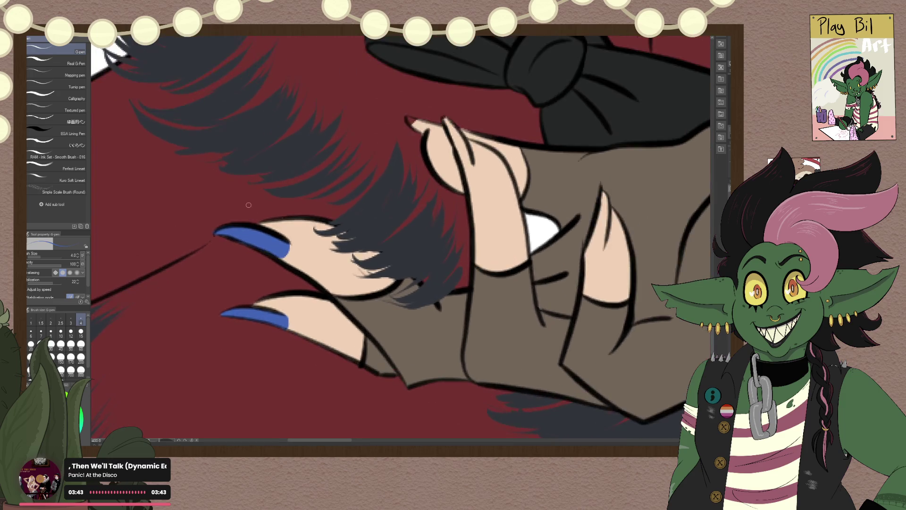
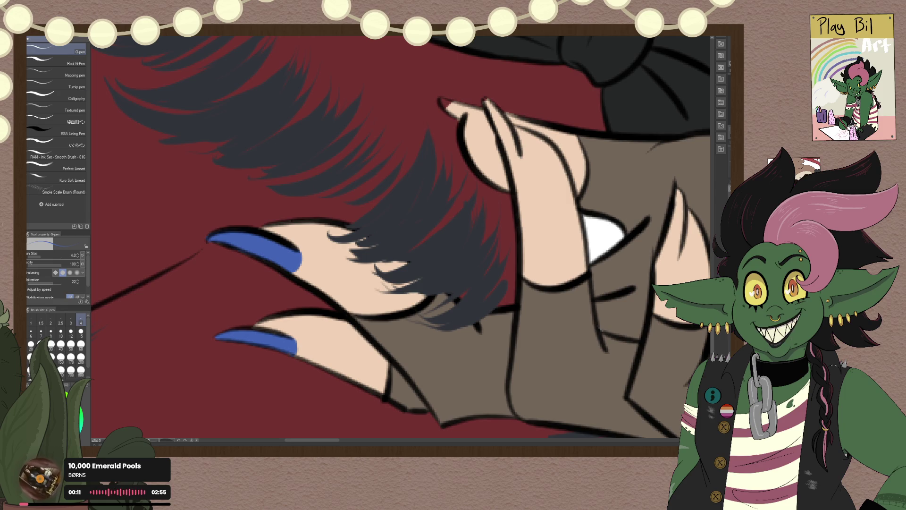
# Step: Paint the fingernails of the gloved hand by the black bow blue, then sample the dark red background
pyautogui.moveTo(424, 365)
pyautogui.mouseDown()
pyautogui.moveTo(220, 387)
pyautogui.moveTo(258, 398)
pyautogui.mouseUp()
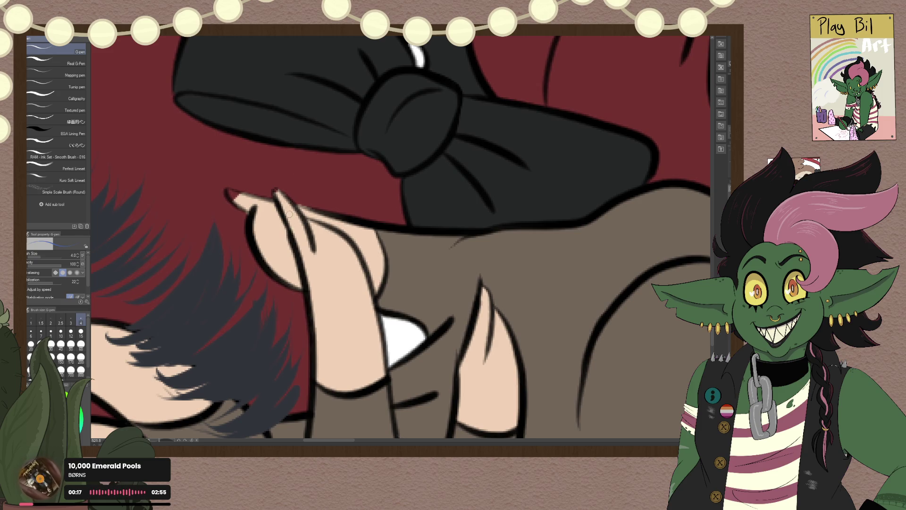
pyautogui.moveTo(276, 188)
pyautogui.mouseDown()
pyautogui.moveTo(301, 222)
pyautogui.moveTo(308, 257)
pyautogui.moveTo(280, 198)
pyautogui.moveTo(304, 255)
pyautogui.mouseUp()
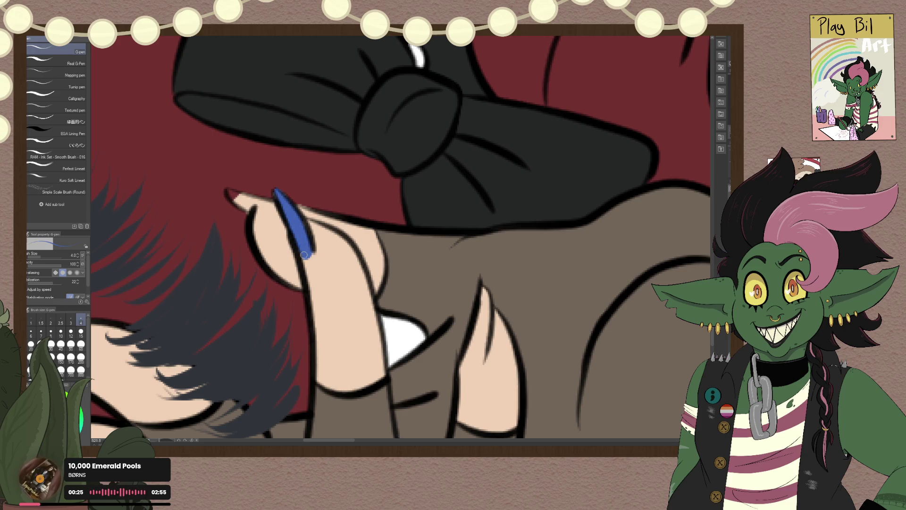
pyautogui.moveTo(228, 191)
pyautogui.mouseDown()
pyautogui.moveTo(270, 203)
pyautogui.moveTo(243, 206)
pyautogui.moveTo(274, 204)
pyautogui.moveTo(263, 203)
pyautogui.mouseUp()
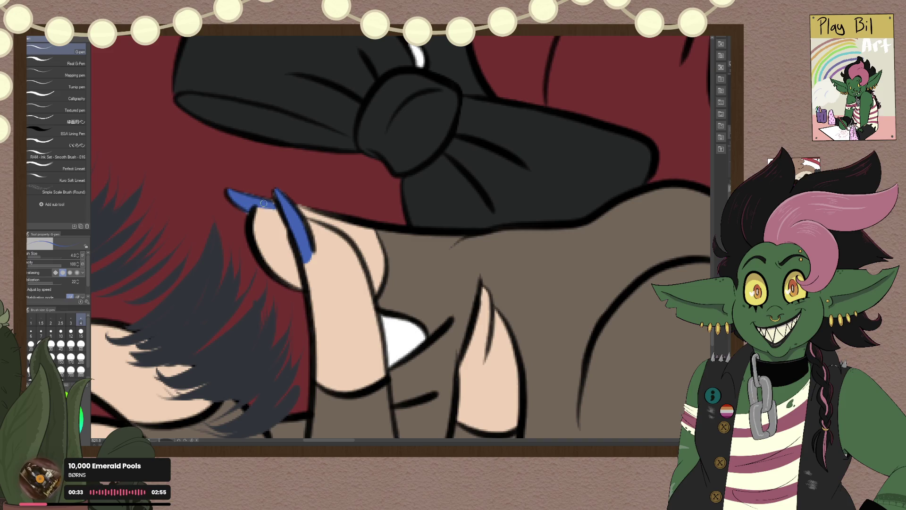
pyautogui.keyDown('alt'); pyautogui.click(200, 181); pyautogui.keyUp('alt')
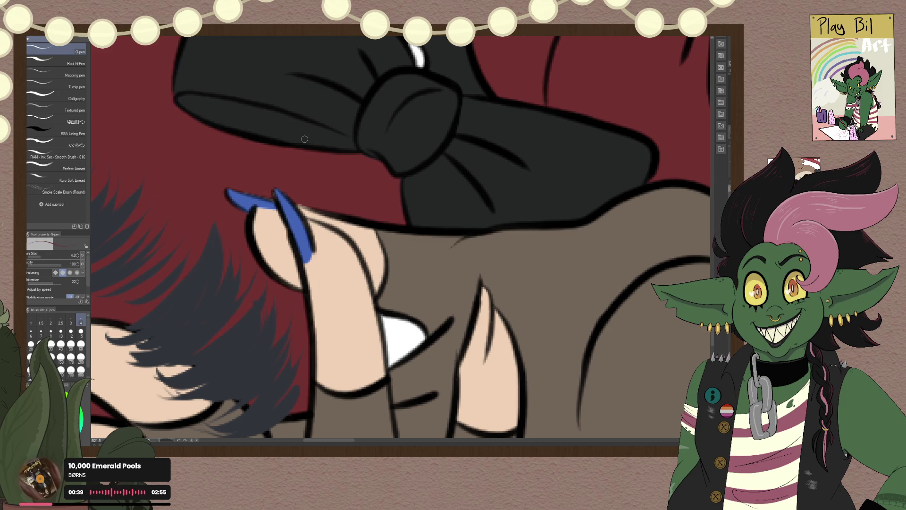
pyautogui.scroll(-3, 304, 242)
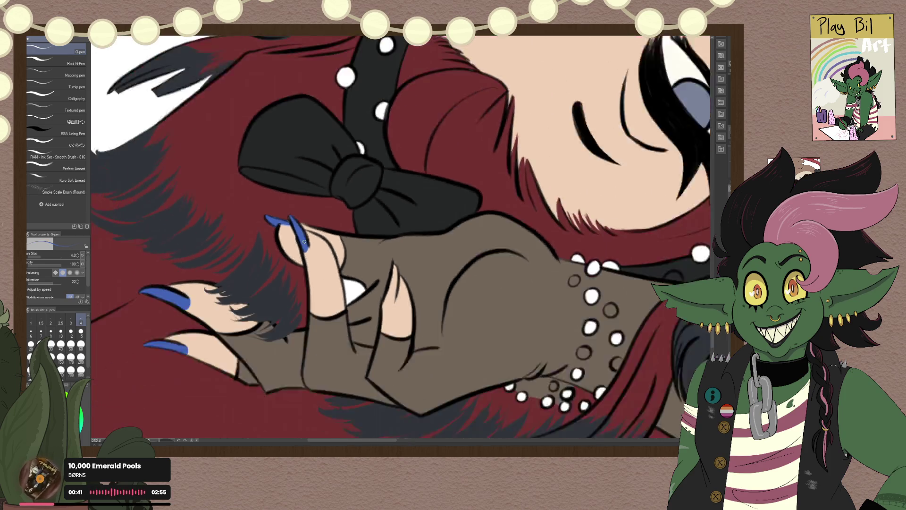
# Step: Extend the blue colour further down the fingernail
pyautogui.scroll(-3, 304, 241)
pyautogui.scroll(2, 331, 248)
pyautogui.scroll(2, 339, 251)
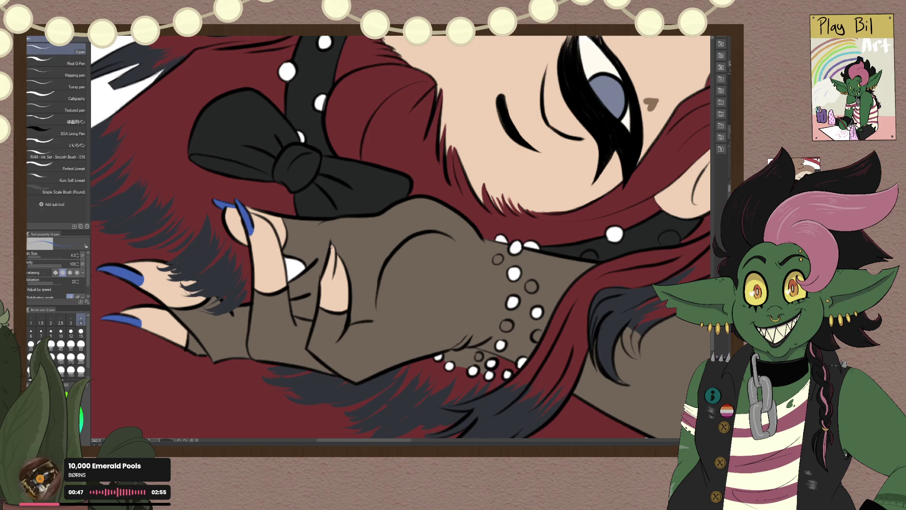
pyautogui.moveTo(332, 259); pyautogui.dragTo(328, 269)
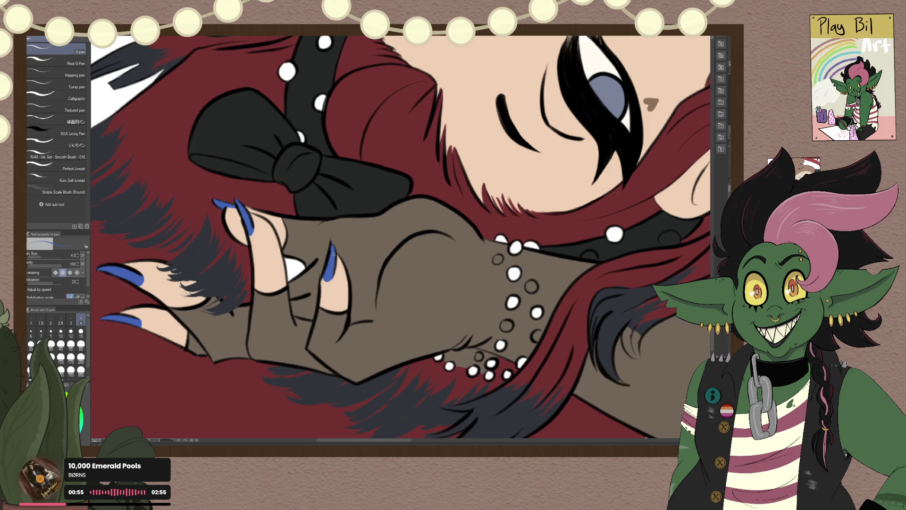
# Step: Bucket-fill the white gap between the gloved fingers with the sampled dark red
pyautogui.scroll(3, 327, 257)
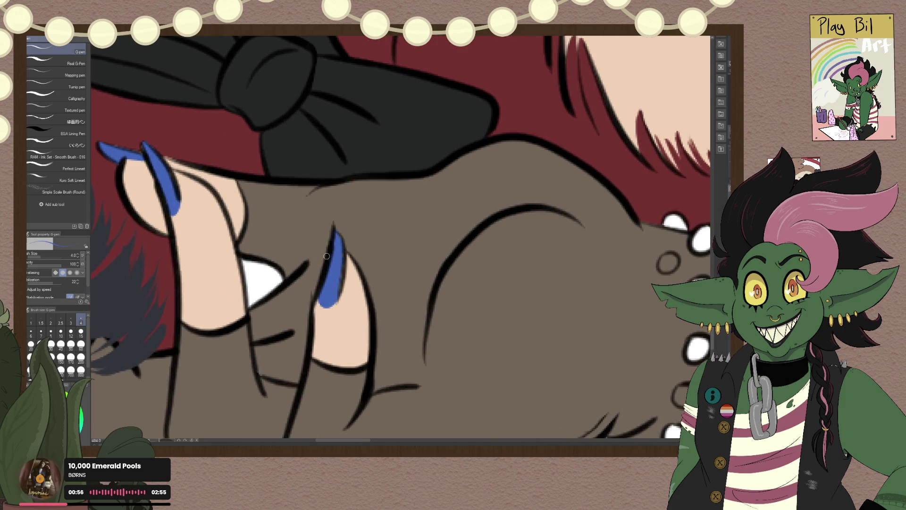
pyautogui.keyDown('alt'); pyautogui.click(238, 156); pyautogui.keyUp('alt')
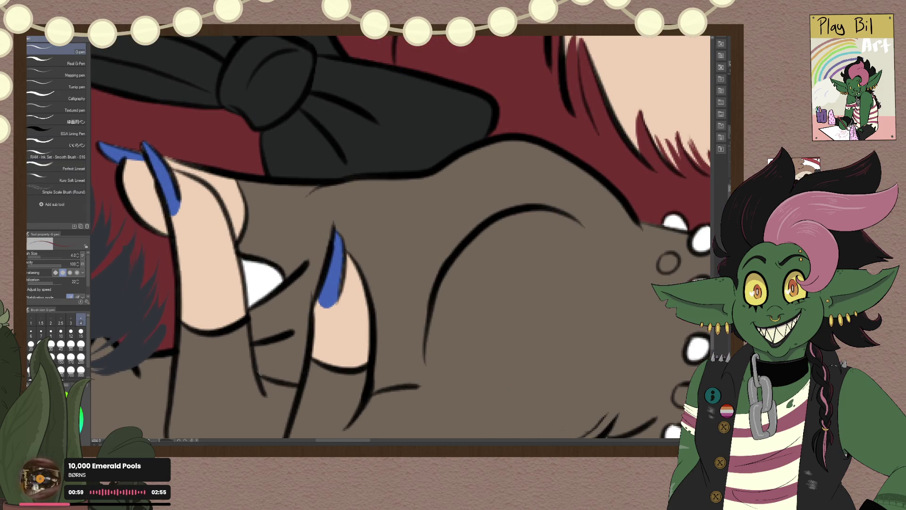
pyautogui.press('g')
pyautogui.click(265, 279)
# Step: Trim the bottom edge of the blue nail with the pen and sample the nail blue
pyautogui.scroll(2, 302, 257)
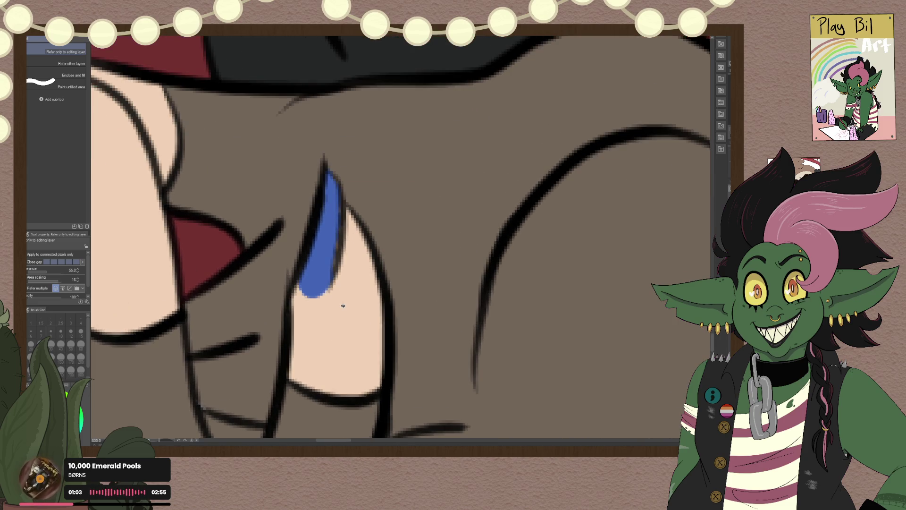
pyautogui.press('p')
pyautogui.moveTo(305, 293)
pyautogui.mouseDown()
pyautogui.moveTo(338, 272)
pyautogui.moveTo(317, 297)
pyautogui.mouseUp()
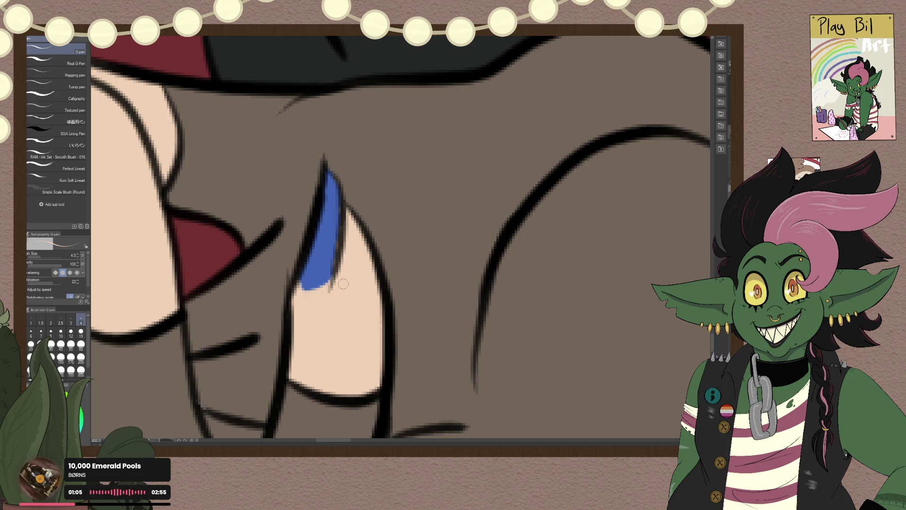
pyautogui.keyDown('alt'); pyautogui.click(311, 254); pyautogui.keyUp('alt')
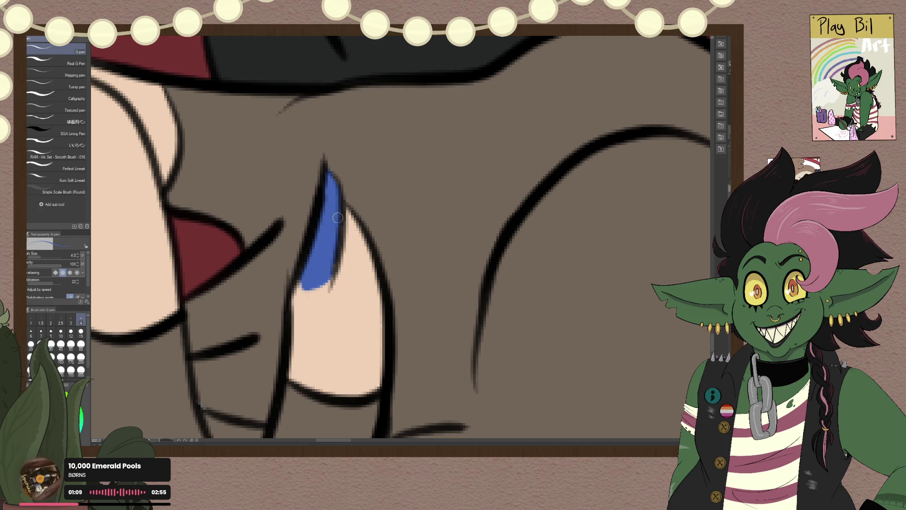
pyautogui.scroll(-5, 331, 255)
pyautogui.scroll(-5, 331, 255)
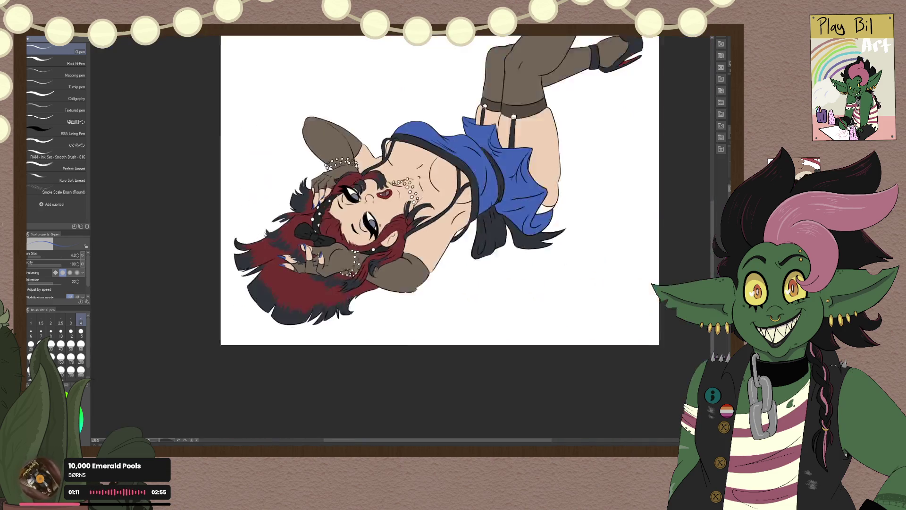
# Step: Zoom into the face and paint in the transparent gap among the lower eye's lashes
pyautogui.scroll(-1, 331, 256)
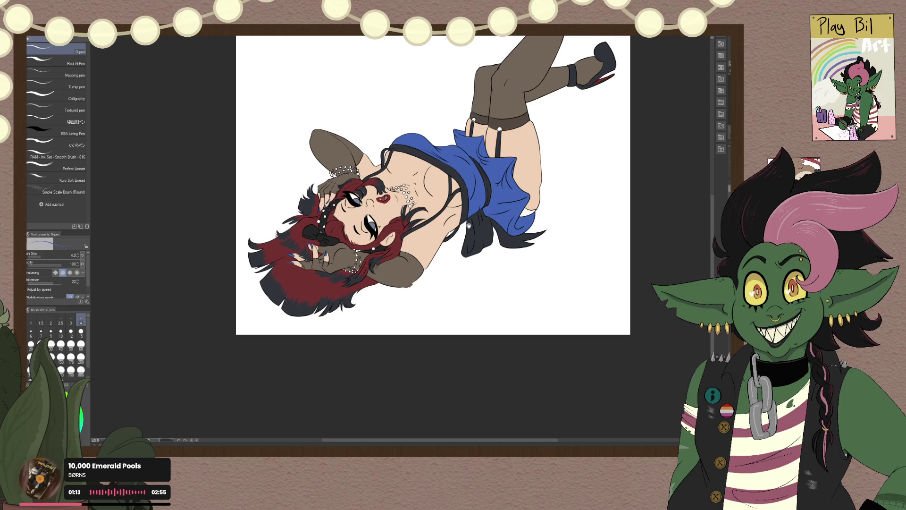
pyautogui.moveTo(461, 265)
pyautogui.mouseDown()
pyautogui.moveTo(380, 308)
pyautogui.moveTo(391, 308)
pyautogui.mouseUp()
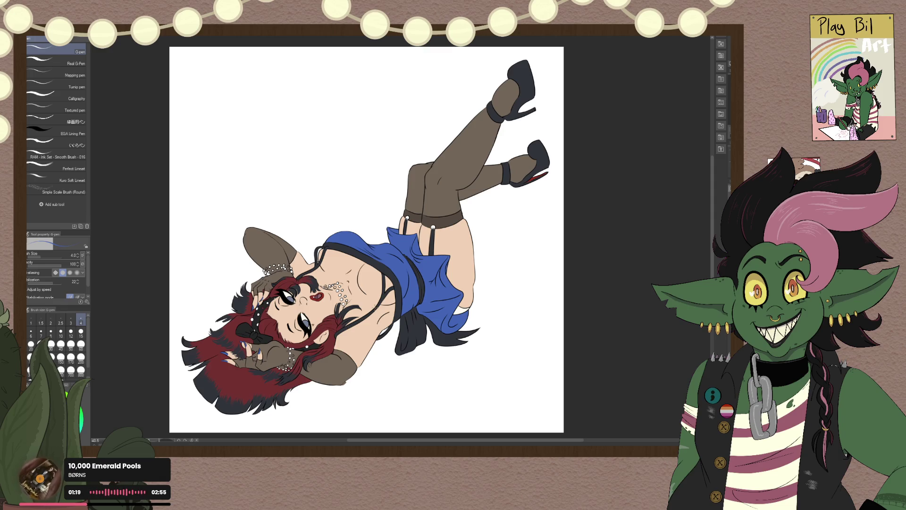
pyautogui.scroll(2, 456, 277)
pyautogui.scroll(2, 455, 277)
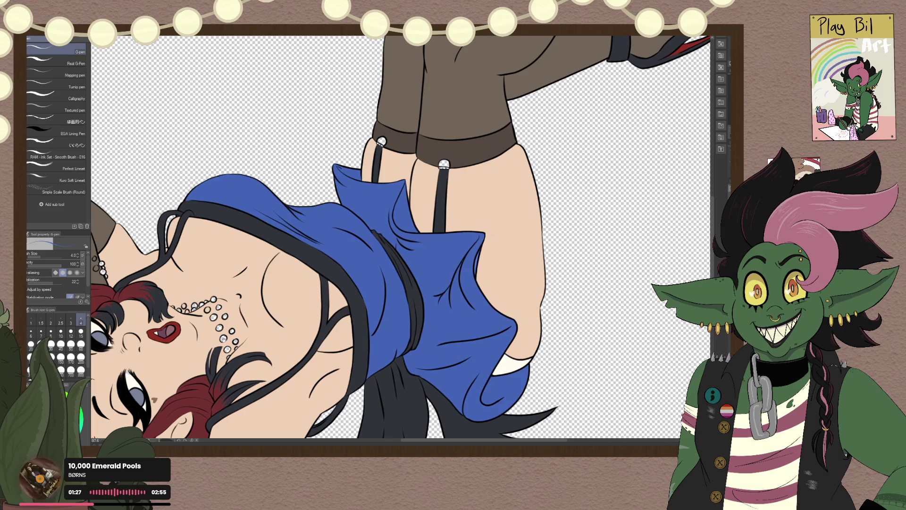
pyautogui.scroll(-2, 438, 244)
pyautogui.scroll(1, 438, 245)
pyautogui.scroll(2, 438, 245)
pyautogui.scroll(2, 438, 244)
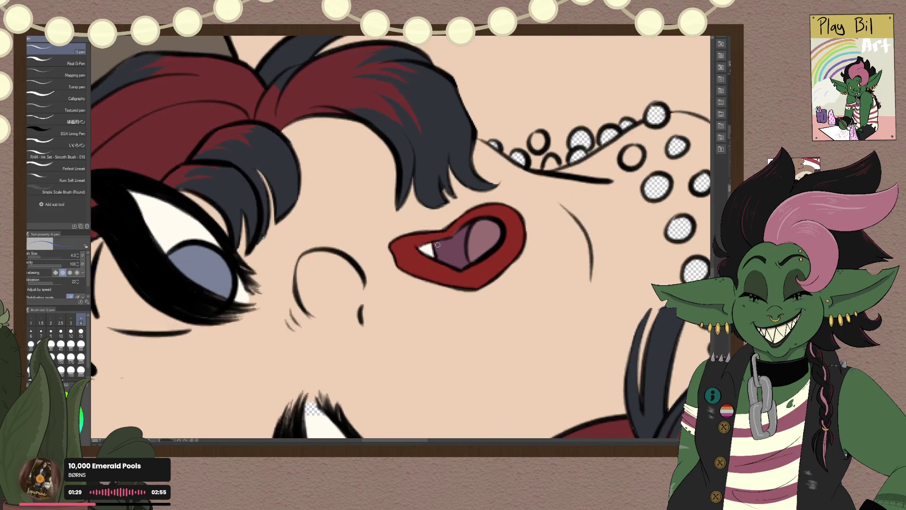
pyautogui.scroll(-2, 355, 305)
pyautogui.scroll(1, 338, 350)
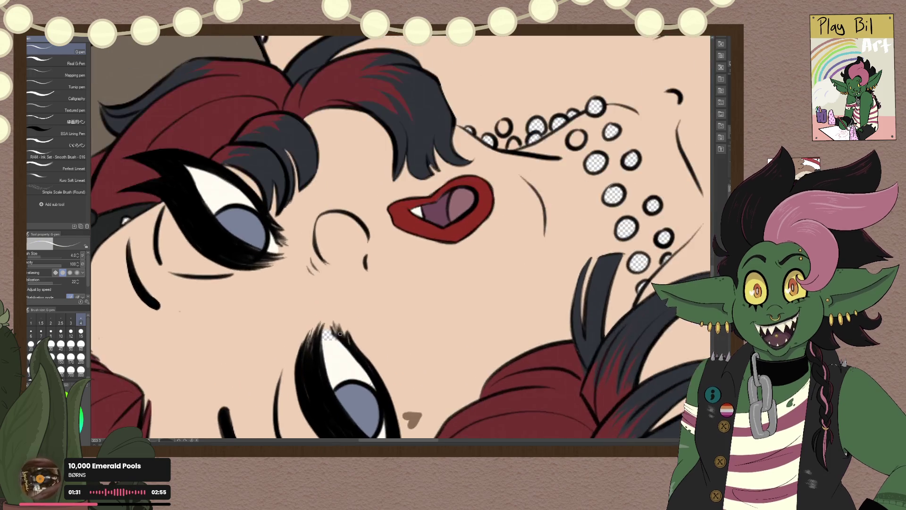
pyautogui.scroll(2, 336, 328)
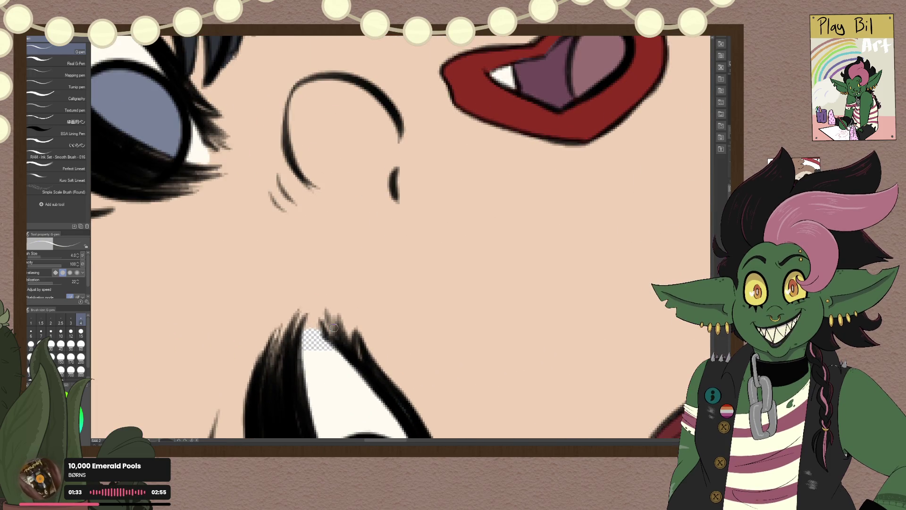
pyautogui.moveTo(317, 347)
pyautogui.mouseDown()
pyautogui.moveTo(307, 341)
pyautogui.moveTo(320, 341)
pyautogui.mouseUp()
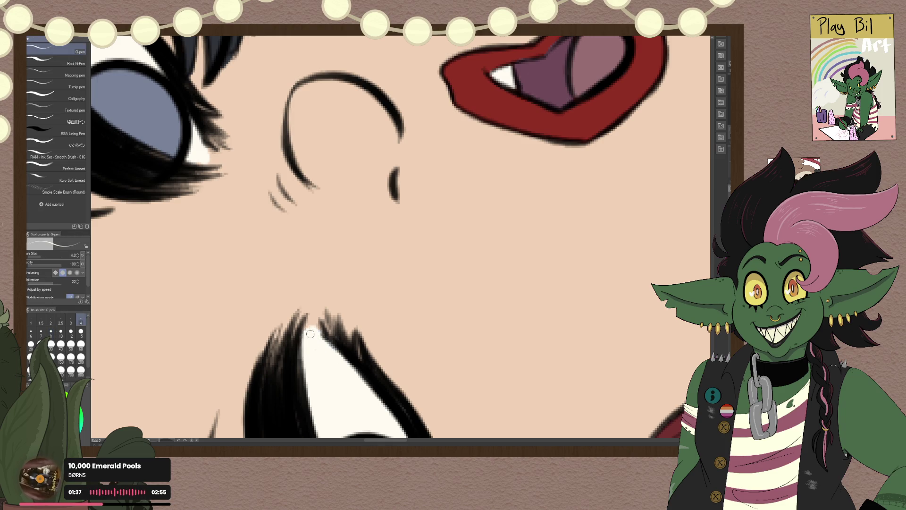
# Step: Move to the lips and neck beads and reselect the inking pen sub-tool
pyautogui.scroll(-2, 330, 354)
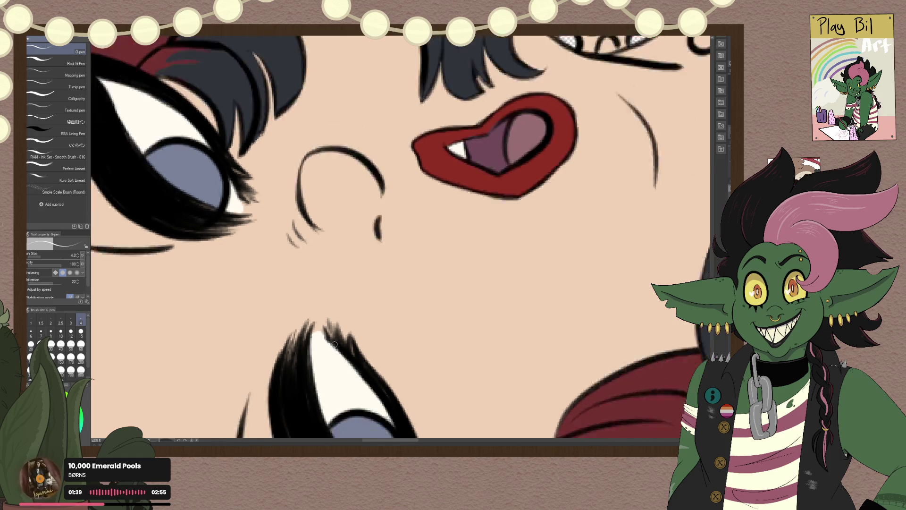
pyautogui.moveTo(503, 296); pyautogui.dragTo(316, 376)
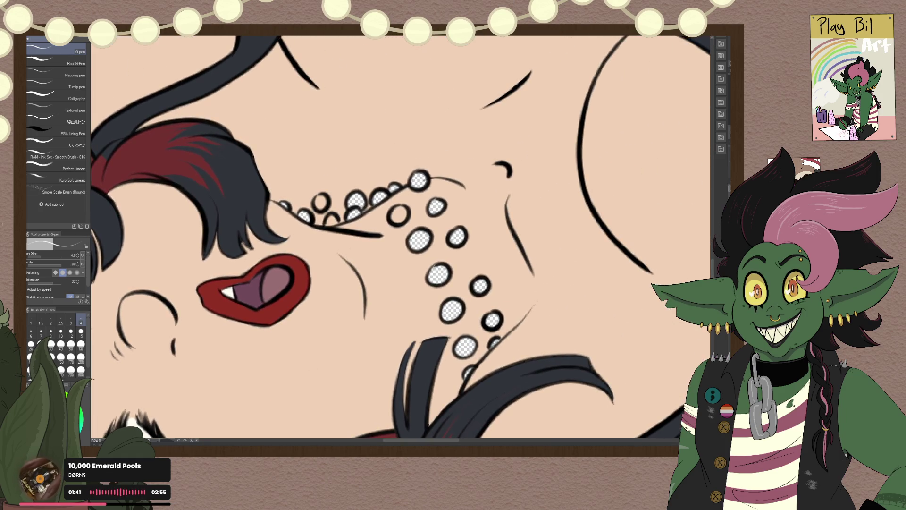
pyautogui.scroll(-1, 141, 372)
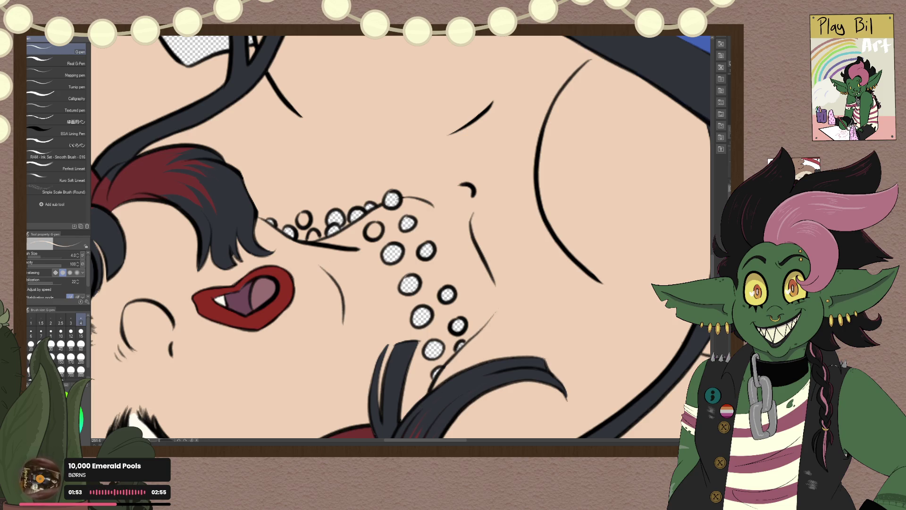
pyautogui.press('p')
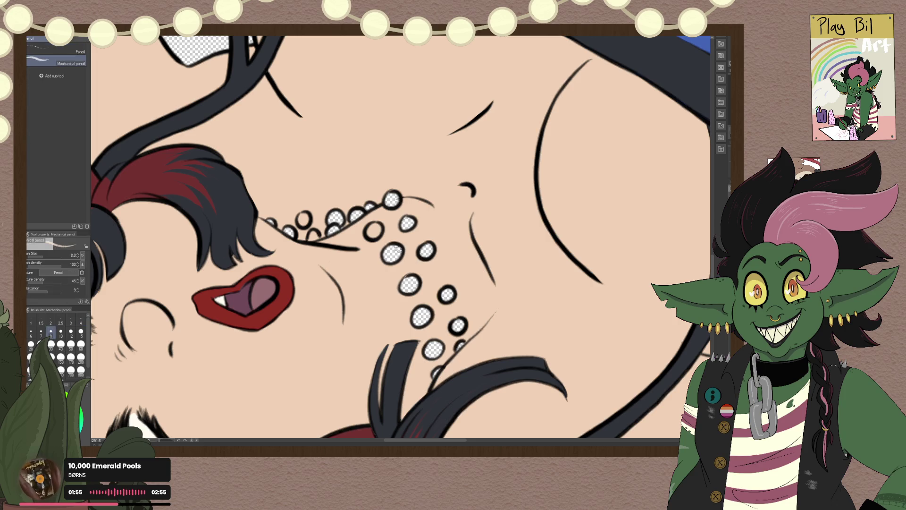
pyautogui.press('p')
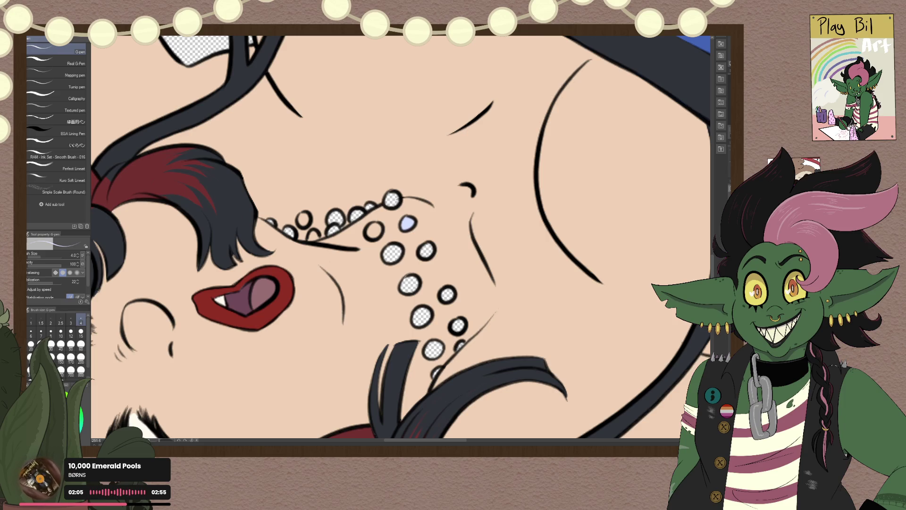
# Step: Fill the transparent neck beads light blue, dropping the brush size to 150 for the last bead
pyautogui.click(81, 370)
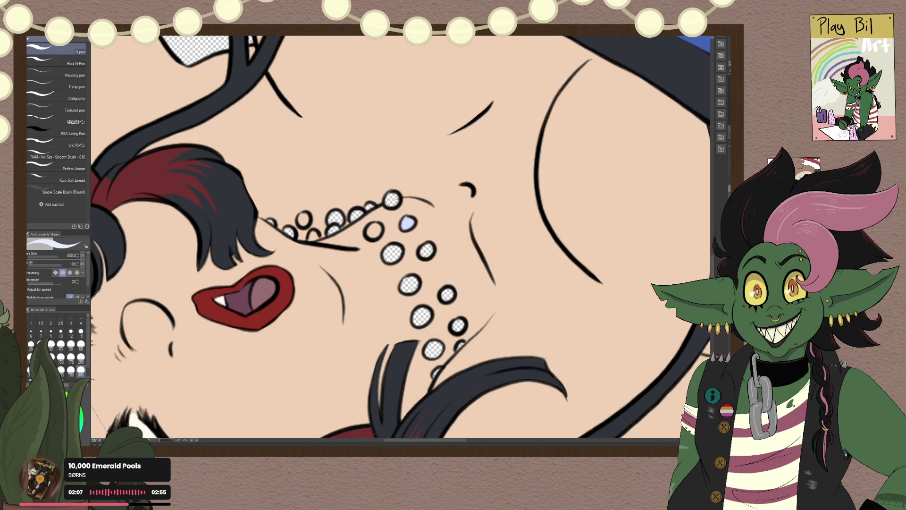
pyautogui.click(141, 307)
pyautogui.click(60, 361)
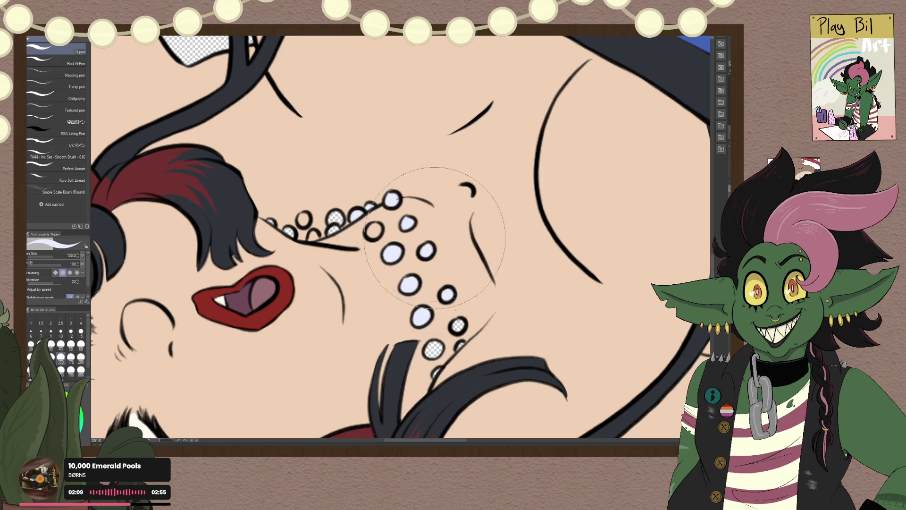
pyautogui.moveTo(440, 331); pyautogui.dragTo(468, 326)
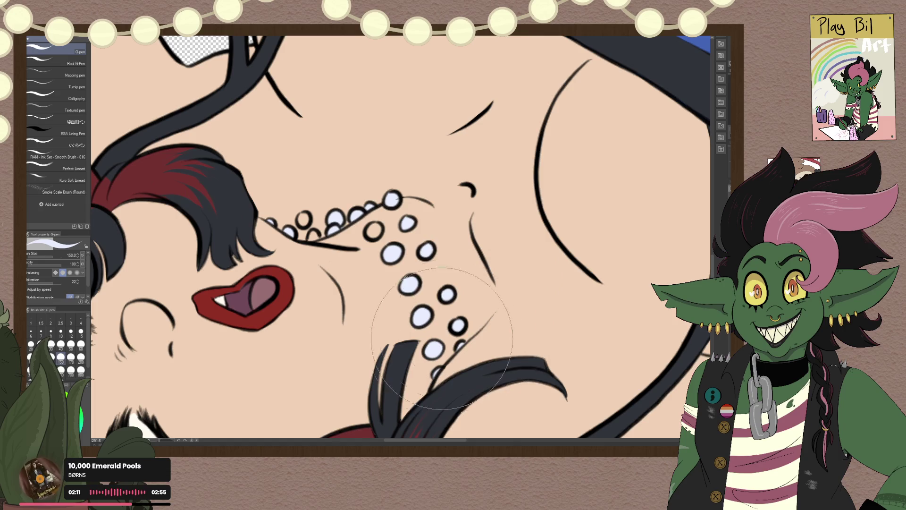
# Step: Cover the white streak between the beads on the gloved arm with the glove's brown
pyautogui.hotkey('ctrl', 'alt', '0')
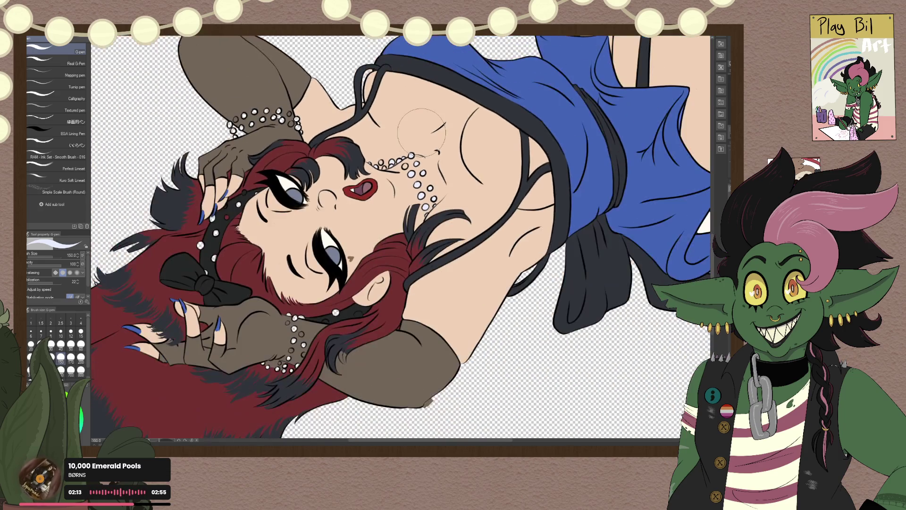
pyautogui.scroll(5, 421, 130)
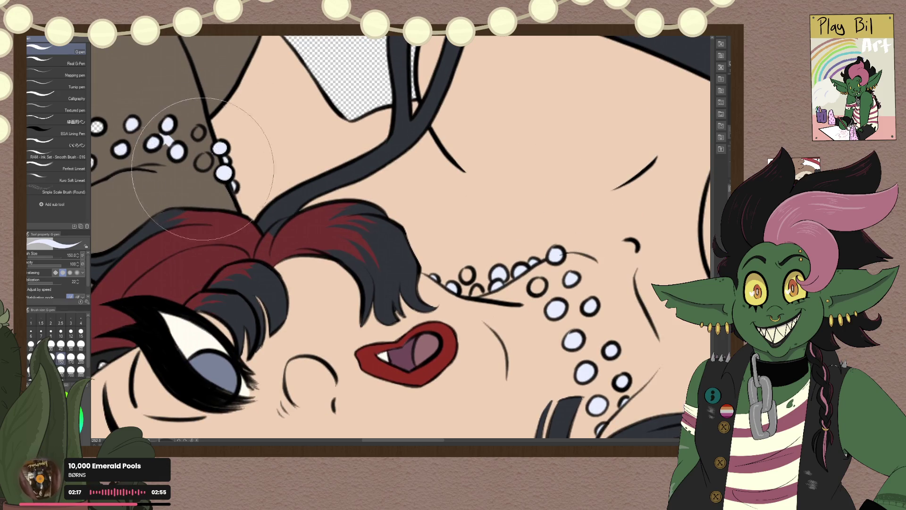
pyautogui.moveTo(162, 242); pyautogui.dragTo(335, 255)
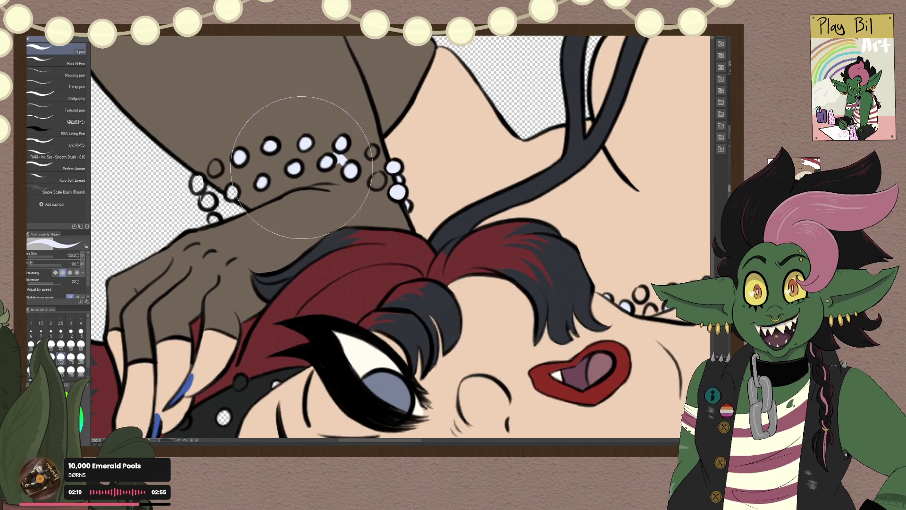
pyautogui.press('e')
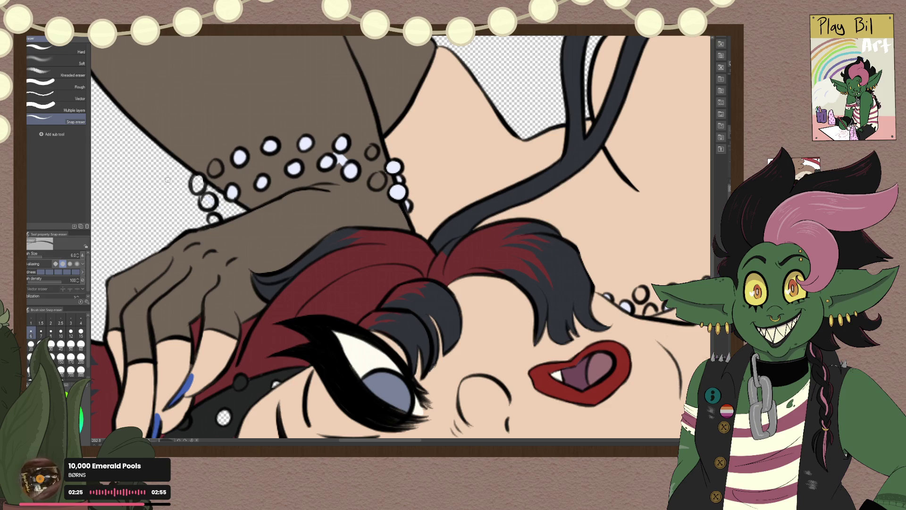
pyautogui.scroll(3, 168, 180)
pyautogui.moveTo(397, 74); pyautogui.dragTo(193, 213)
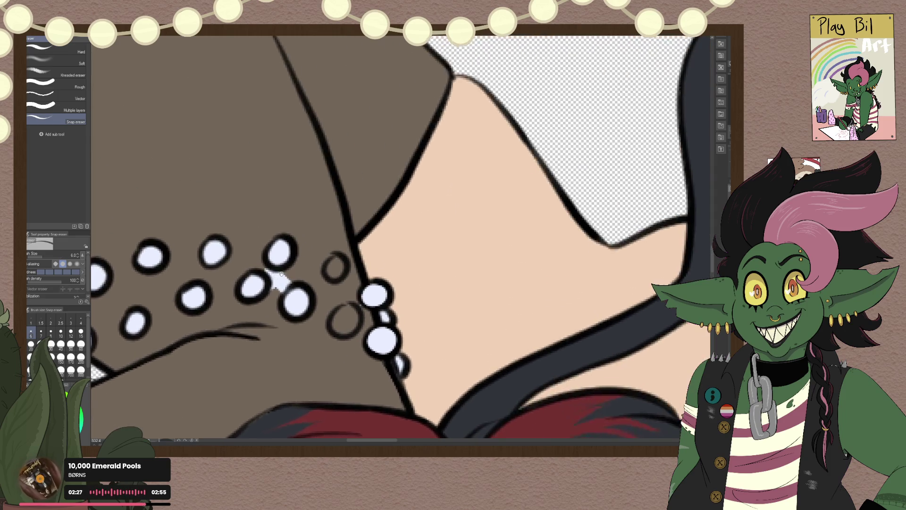
pyautogui.press('p')
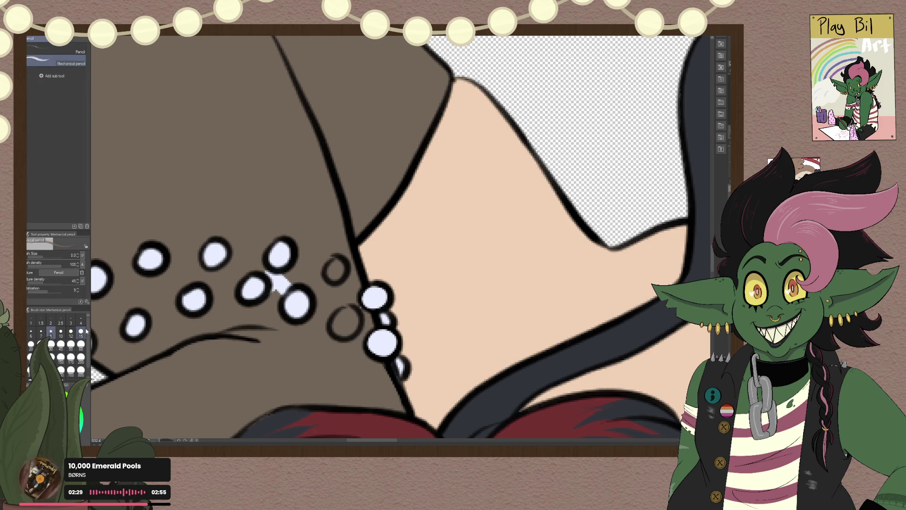
pyautogui.moveTo(288, 283); pyautogui.dragTo(275, 293)
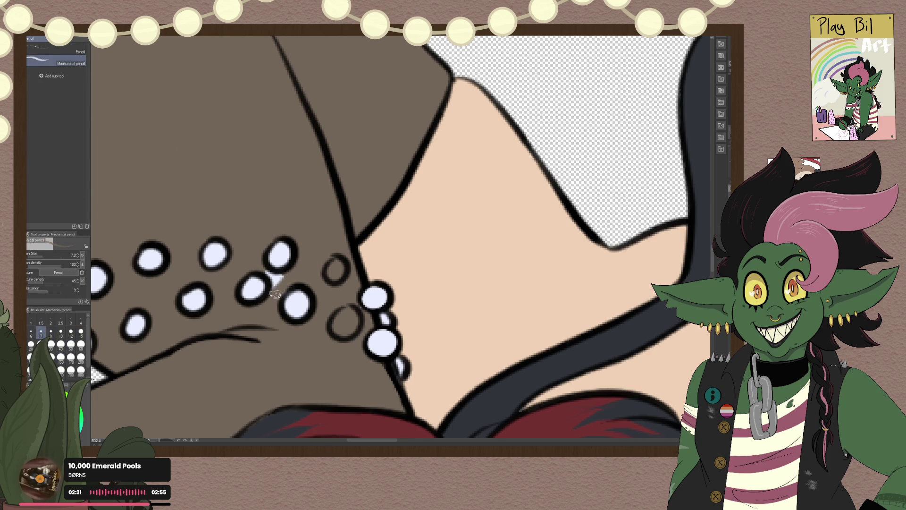
pyautogui.press('b')
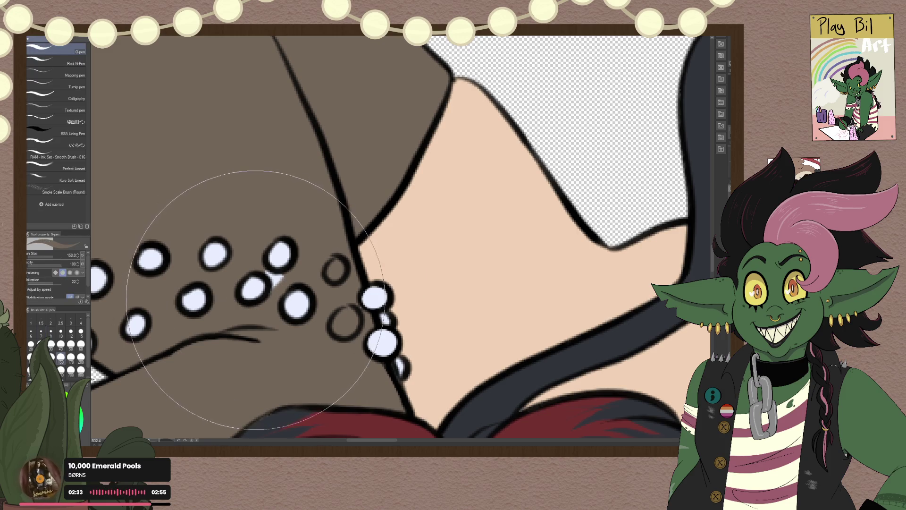
pyautogui.press('p')
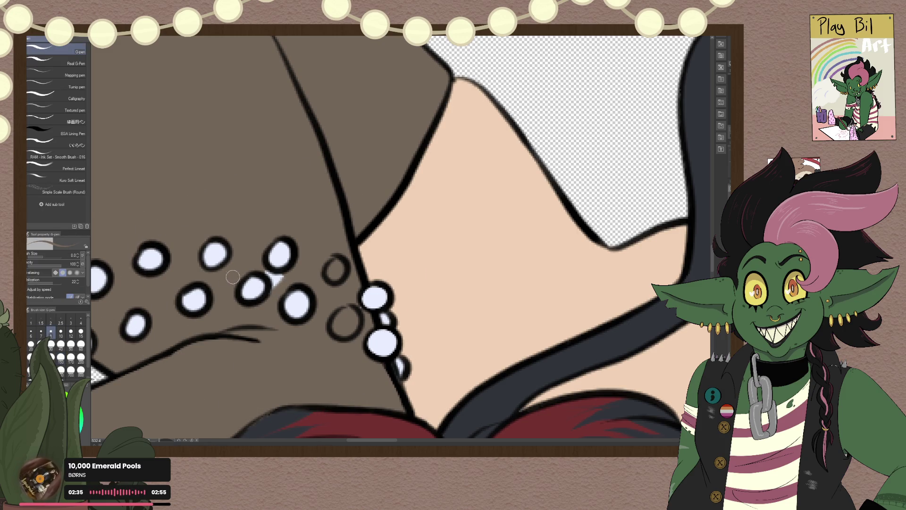
pyautogui.moveTo(267, 276); pyautogui.dragTo(281, 283)
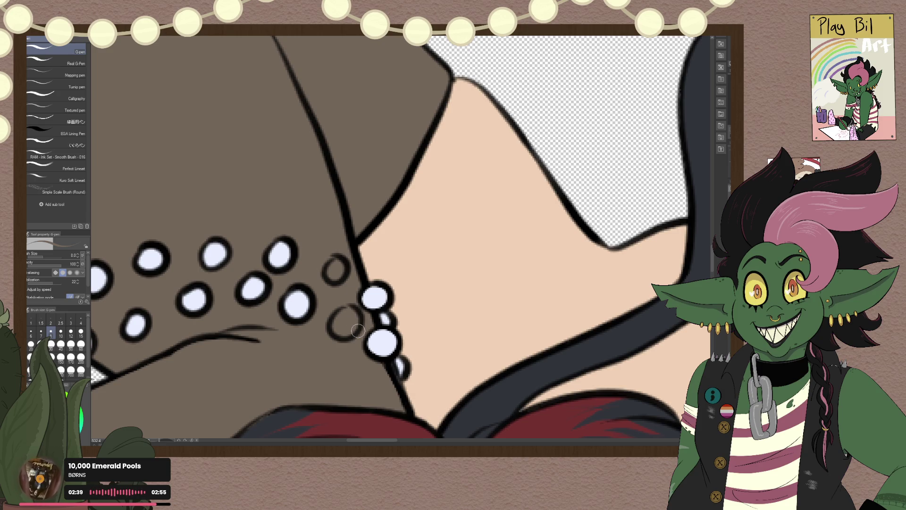
# Step: Sample white from a bead as the drawing colour and view the whole figure
pyautogui.keyDown('alt'); pyautogui.click(383, 341); pyautogui.keyUp('alt')
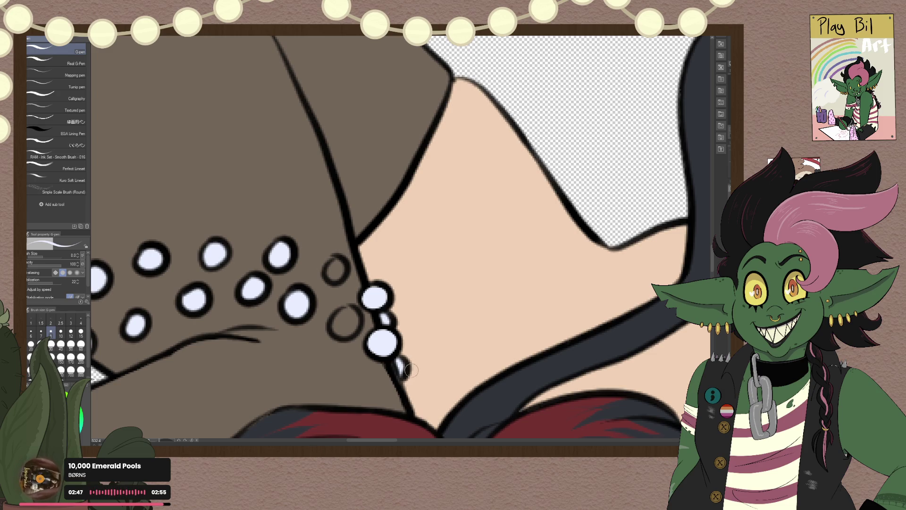
pyautogui.hotkey('ctrl', '0')
pyautogui.scroll(5, 314, 94)
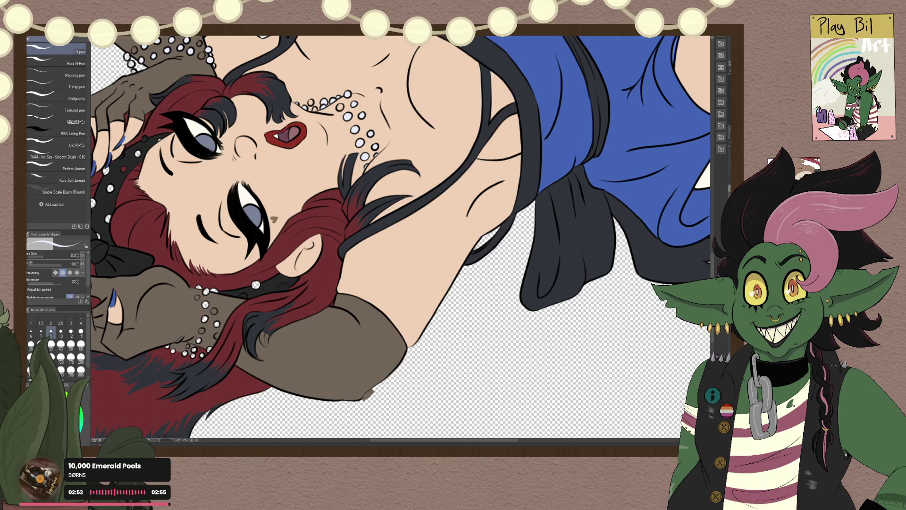
# Step: Set the pen to brush size 8 and paint red into the gap near the collar
pyautogui.press('p')
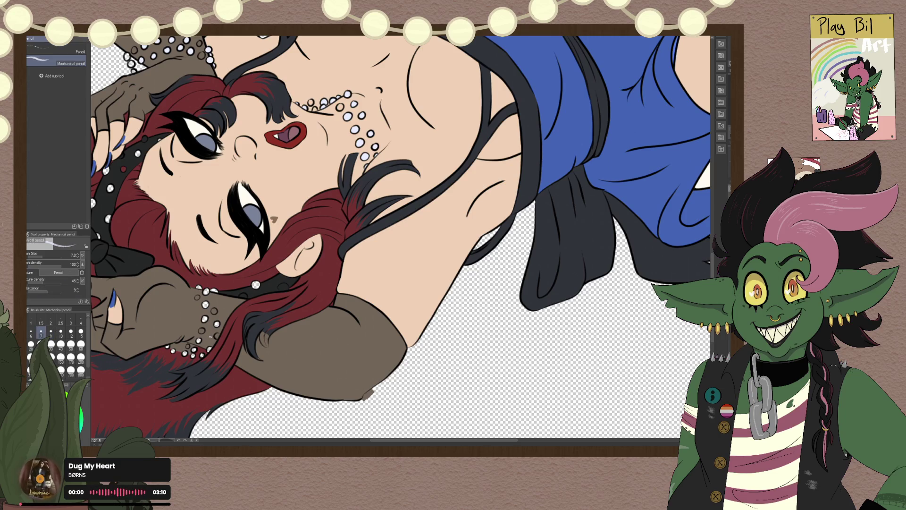
pyautogui.press('p')
pyautogui.click(80, 358)
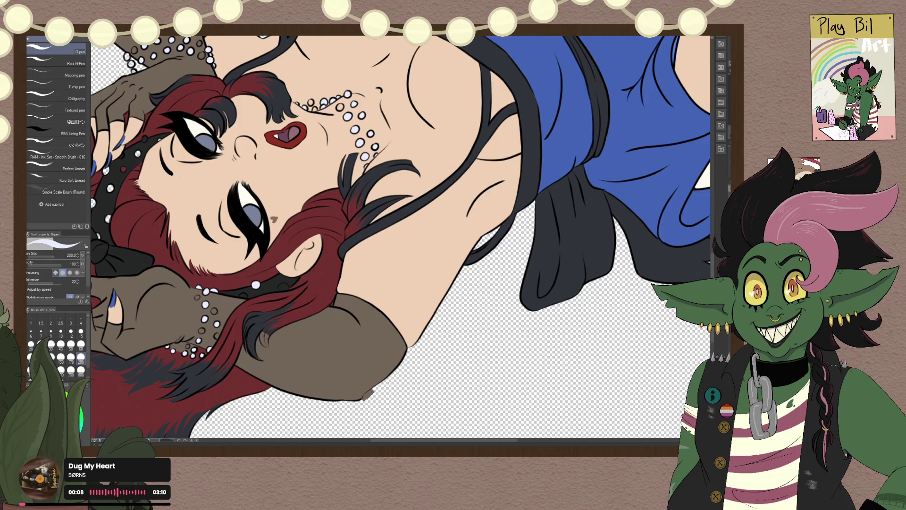
pyautogui.scroll(5, 278, 387)
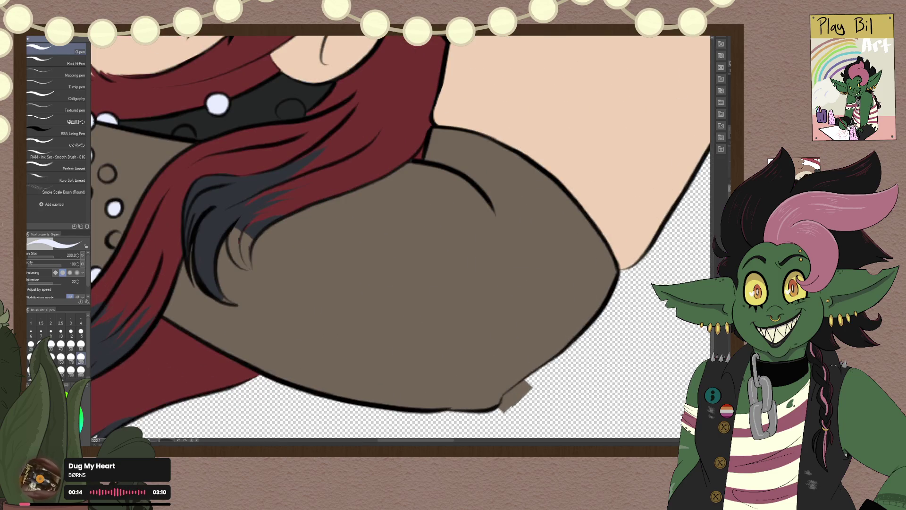
pyautogui.scroll(-5, 249, 289)
pyautogui.scroll(4, 357, 300)
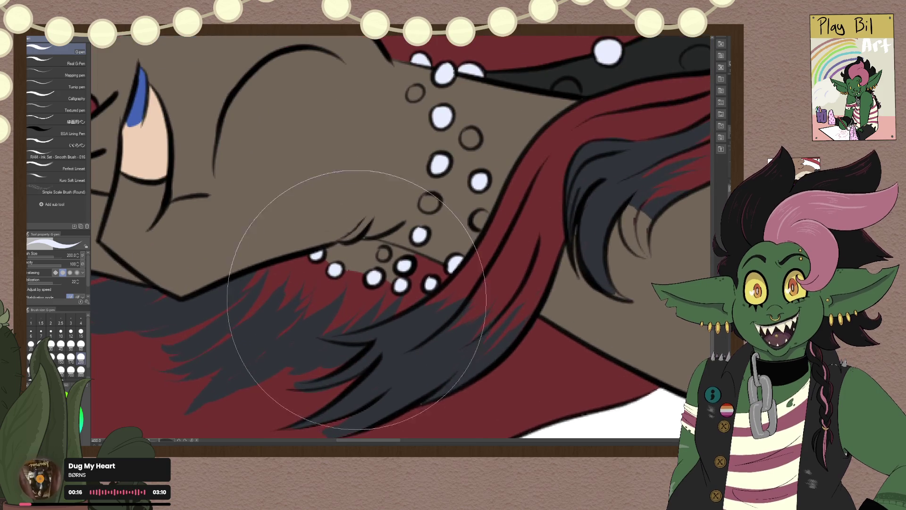
pyautogui.scroll(2, 330, 296)
pyautogui.scroll(2, 292, 269)
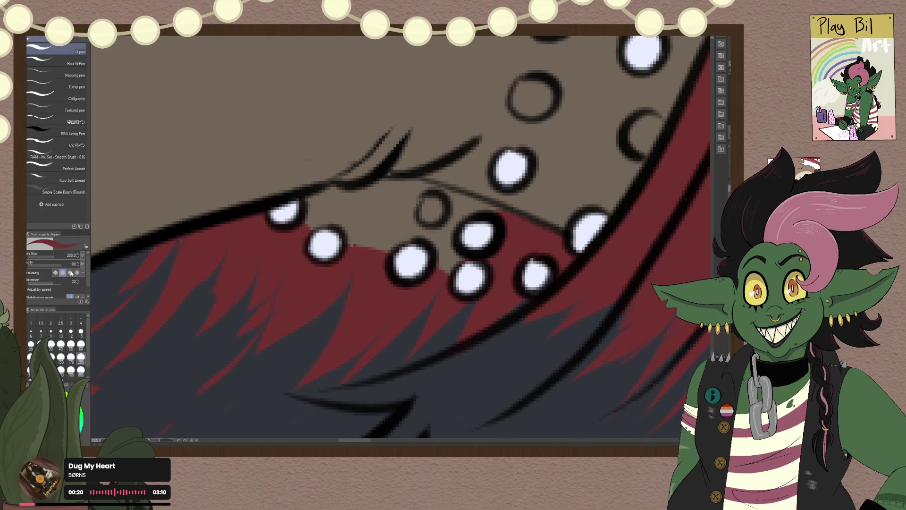
pyautogui.click(50, 332)
pyautogui.moveTo(333, 194)
pyautogui.mouseDown()
pyautogui.moveTo(320, 202)
pyautogui.moveTo(338, 211)
pyautogui.moveTo(396, 202)
pyautogui.moveTo(338, 208)
pyautogui.mouseUp()
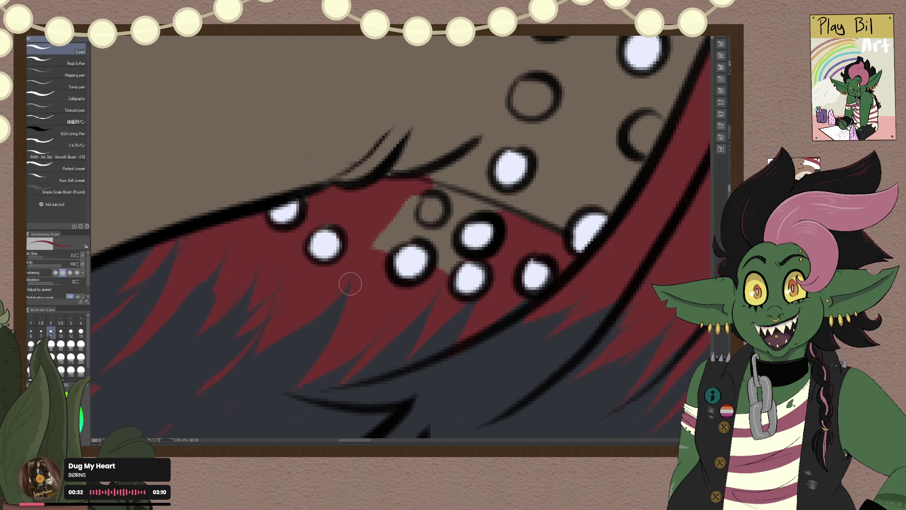
# Step: At brush size 7, fill the beige hair patch red and restore beige along the glove edge
pyautogui.press('[')
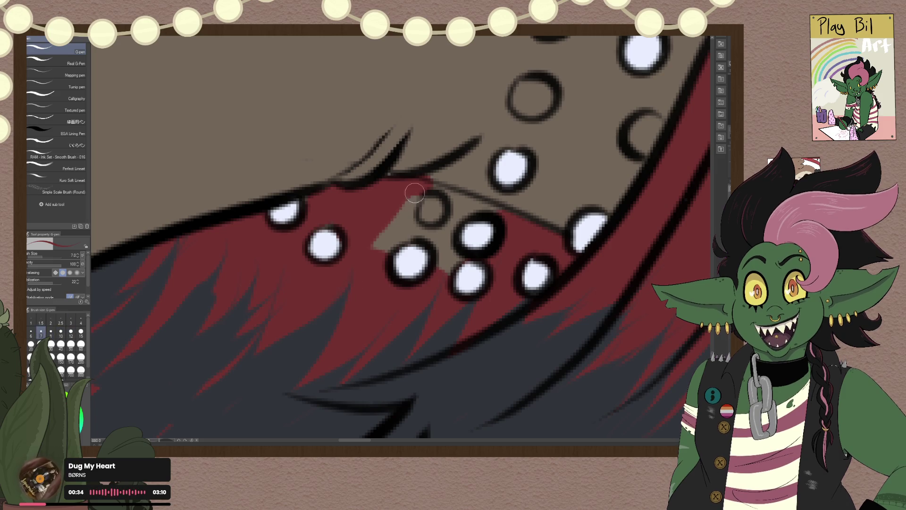
pyautogui.moveTo(415, 193)
pyautogui.mouseDown()
pyautogui.moveTo(447, 220)
pyautogui.moveTo(474, 207)
pyautogui.moveTo(517, 224)
pyautogui.mouseUp()
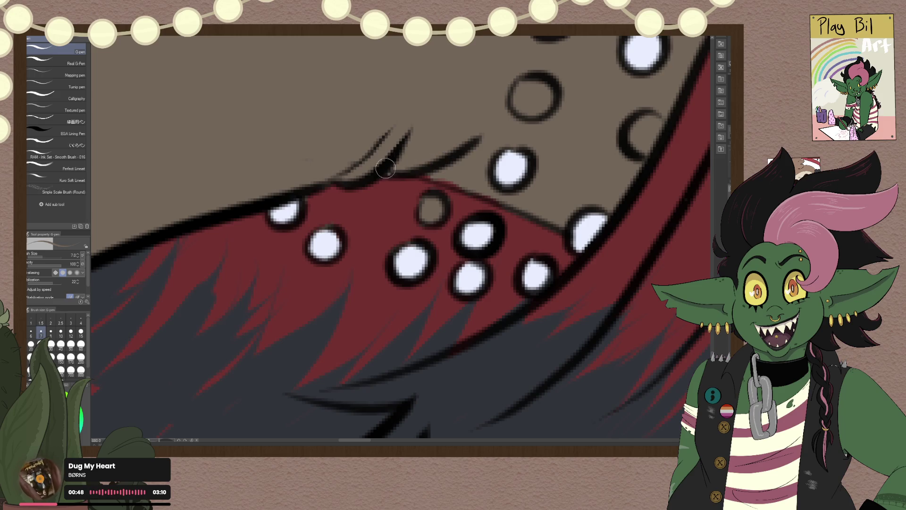
pyautogui.moveTo(456, 181)
pyautogui.mouseDown()
pyautogui.moveTo(431, 167)
pyautogui.moveTo(491, 187)
pyautogui.mouseUp()
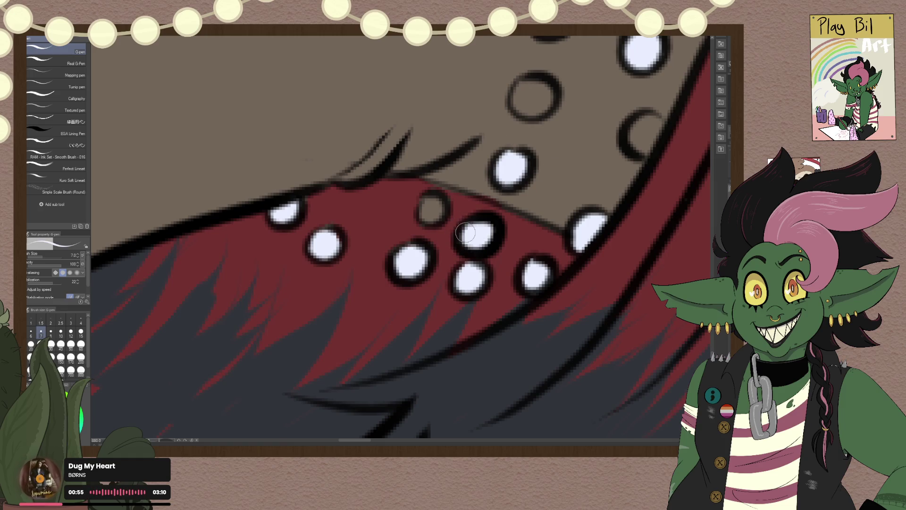
# Step: Fill the hollow pearl outlines solid white, including the pearl arc
pyautogui.moveTo(436, 207); pyautogui.dragTo(432, 210)
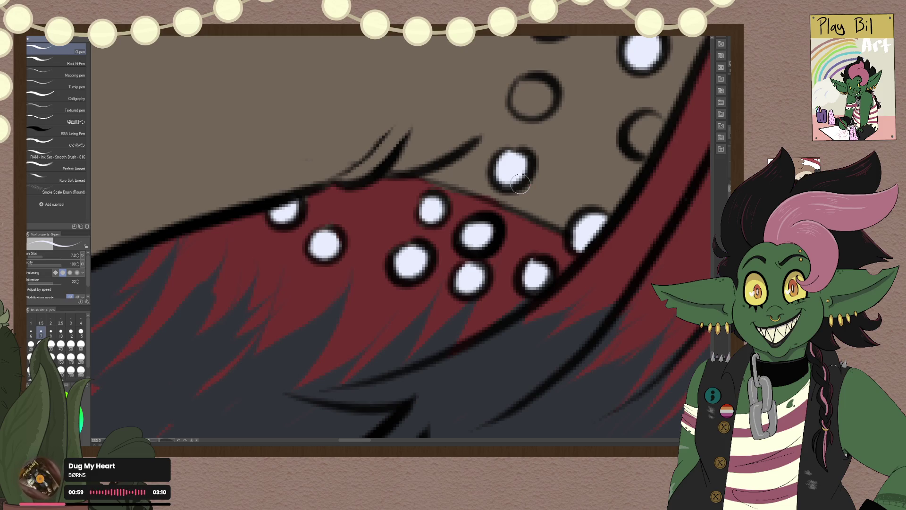
pyautogui.moveTo(556, 170); pyautogui.dragTo(419, 318)
pyautogui.moveTo(394, 257)
pyautogui.mouseDown()
pyautogui.moveTo(411, 261)
pyautogui.moveTo(395, 264)
pyautogui.mouseUp()
pyautogui.moveTo(512, 290); pyautogui.dragTo(514, 307)
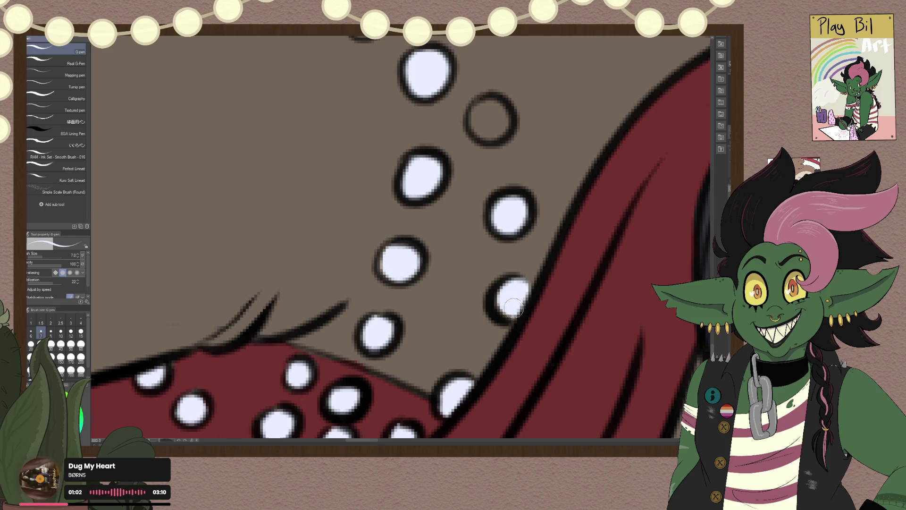
pyautogui.moveTo(524, 176); pyautogui.dragTo(417, 304)
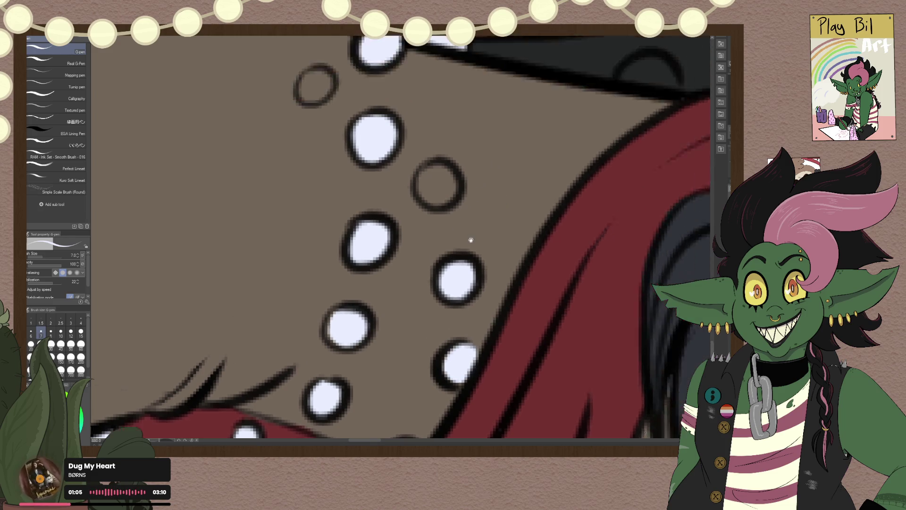
pyautogui.moveTo(383, 231); pyautogui.dragTo(405, 283)
pyautogui.moveTo(521, 246); pyautogui.dragTo(573, 254)
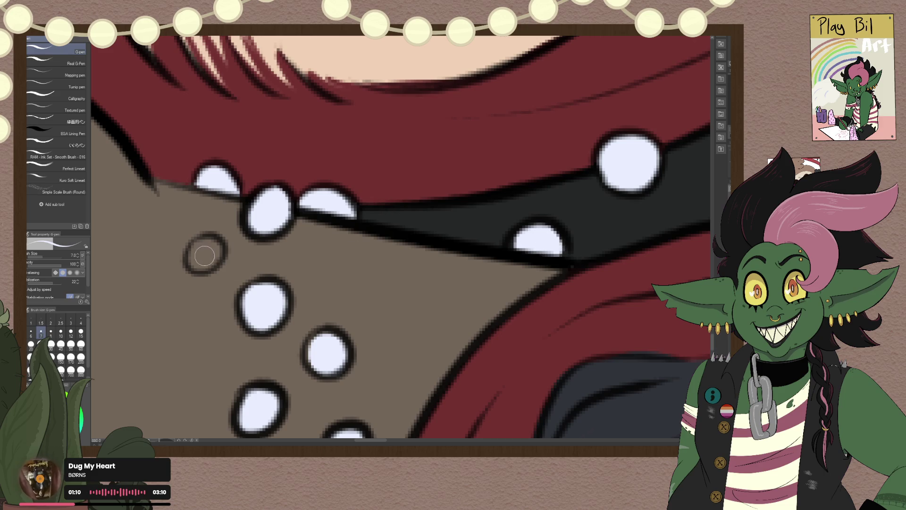
# Step: Fill the hollow pearl on the glove white and tint the collar studs light blue at brush size 40
pyautogui.moveTo(199, 249); pyautogui.dragTo(204, 257)
pyautogui.scroll(-3, 204, 257)
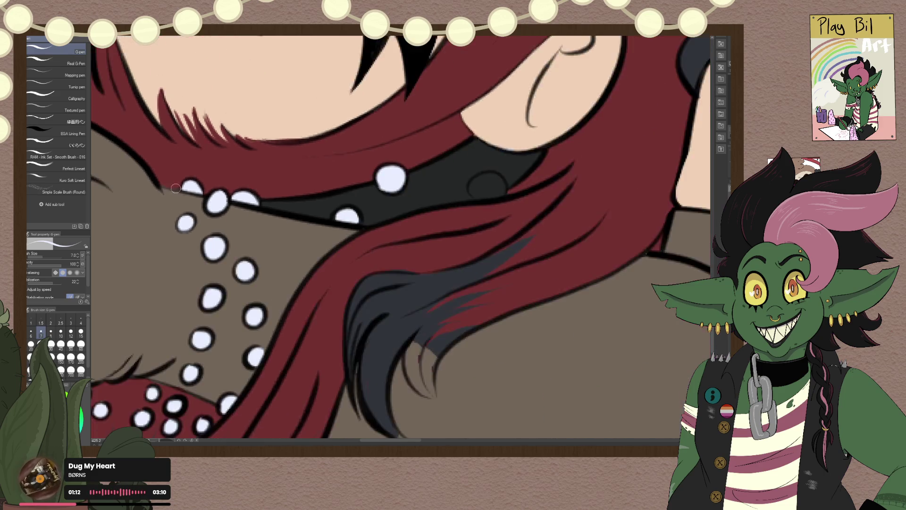
pyautogui.scroll(-2, 204, 258)
pyautogui.scroll(-2, 204, 257)
pyautogui.moveTo(147, 220)
pyautogui.mouseDown()
pyautogui.moveTo(325, 251)
pyautogui.moveTo(358, 314)
pyautogui.mouseUp()
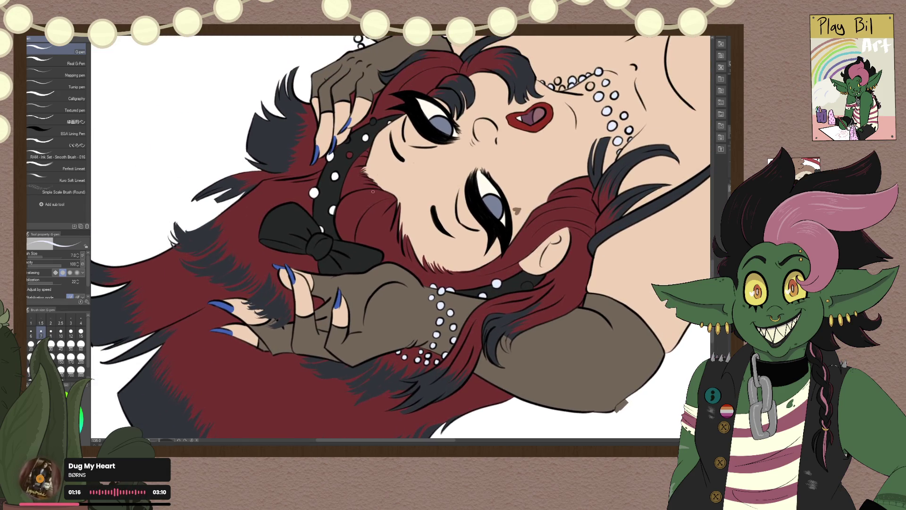
pyautogui.scroll(3, 358, 172)
pyautogui.scroll(3, 358, 166)
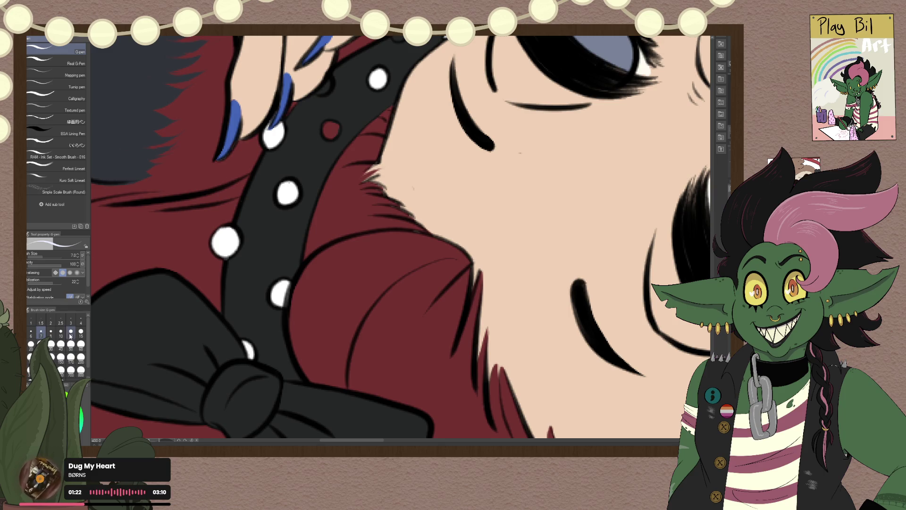
pyautogui.click(61, 344)
pyautogui.moveTo(287, 194); pyautogui.dragTo(281, 293)
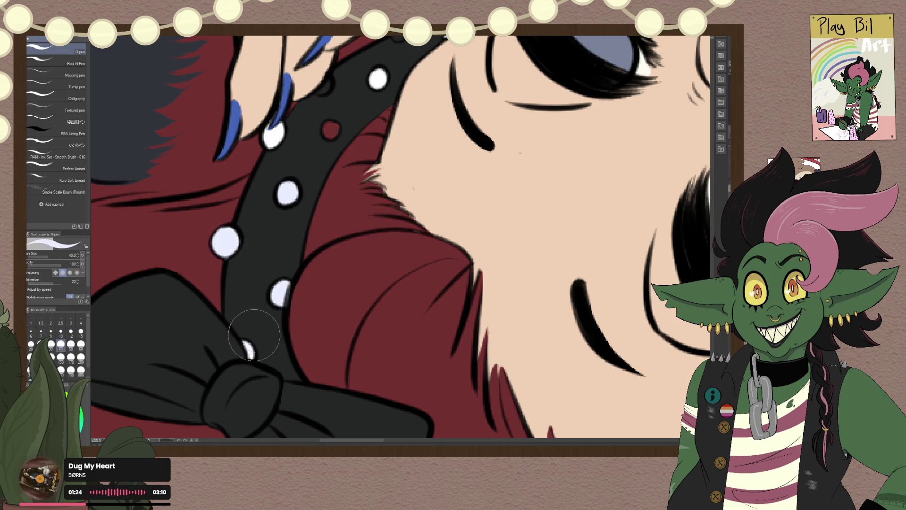
# Step: Zoom onto the collar's bow and paint the red collar stud white with a small brush
pyautogui.moveTo(340, 119); pyautogui.dragTo(297, 291)
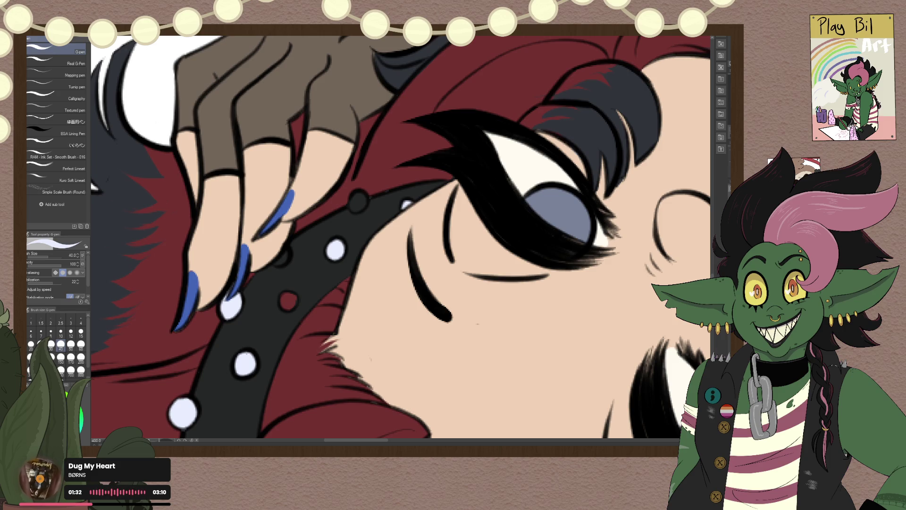
pyautogui.moveTo(283, 370); pyautogui.dragTo(395, 153)
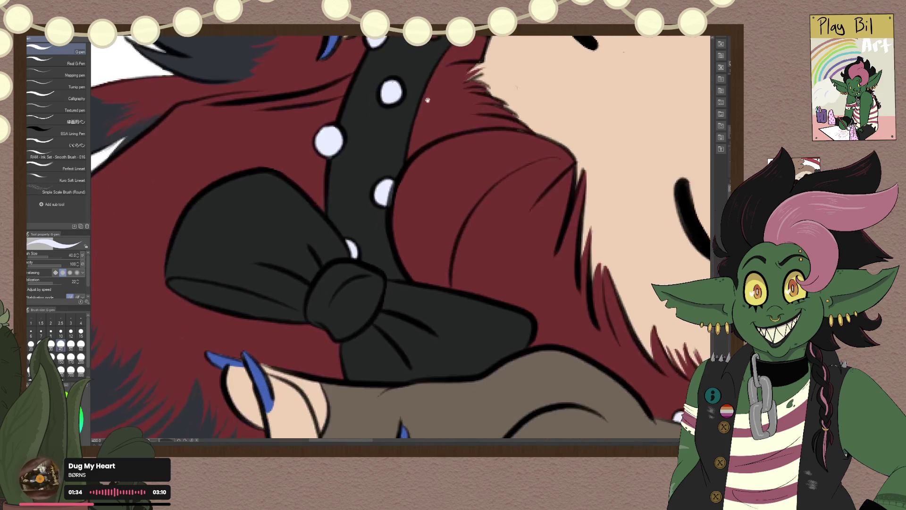
pyautogui.scroll(-3, 395, 153)
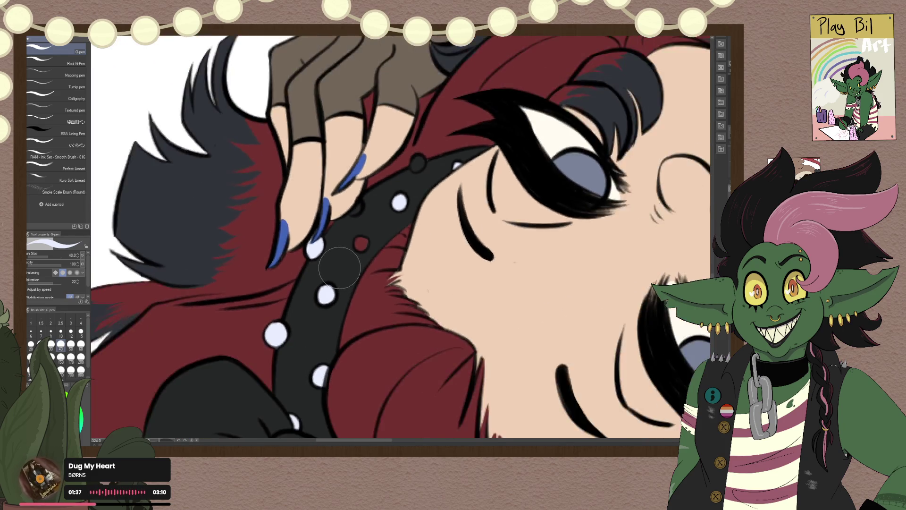
pyautogui.scroll(-2, 339, 268)
pyautogui.scroll(2, 339, 268)
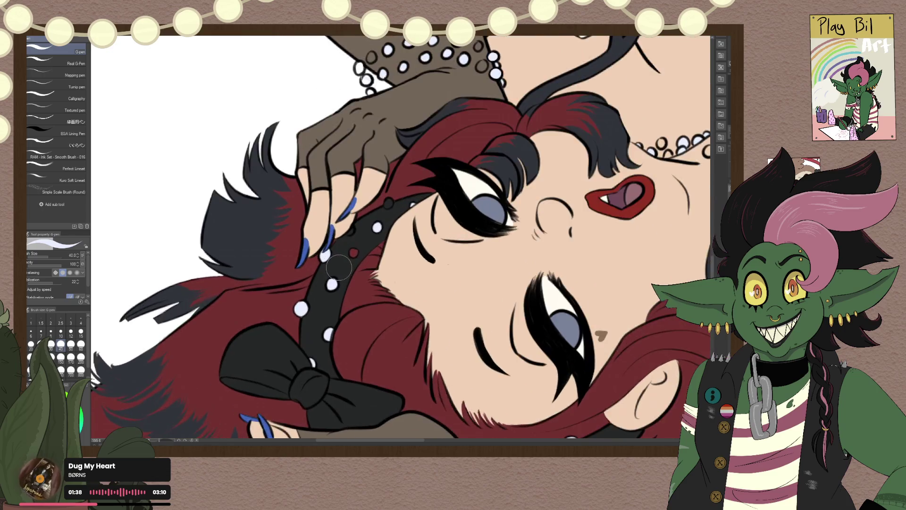
pyautogui.scroll(2, 337, 270)
pyautogui.scroll(1, 335, 271)
pyautogui.scroll(1, 332, 274)
pyautogui.scroll(1, 329, 269)
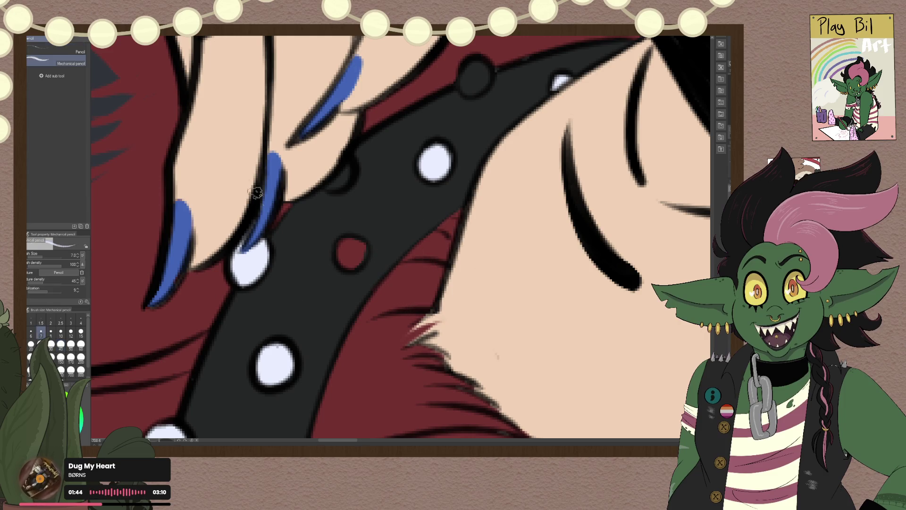
pyautogui.click(50, 331)
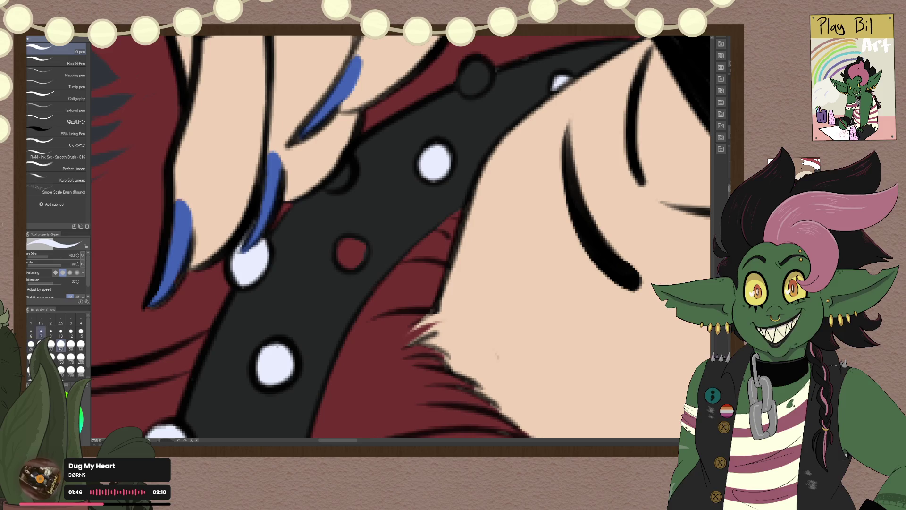
pyautogui.moveTo(344, 259)
pyautogui.mouseDown()
pyautogui.moveTo(358, 248)
pyautogui.moveTo(351, 258)
pyautogui.mouseUp()
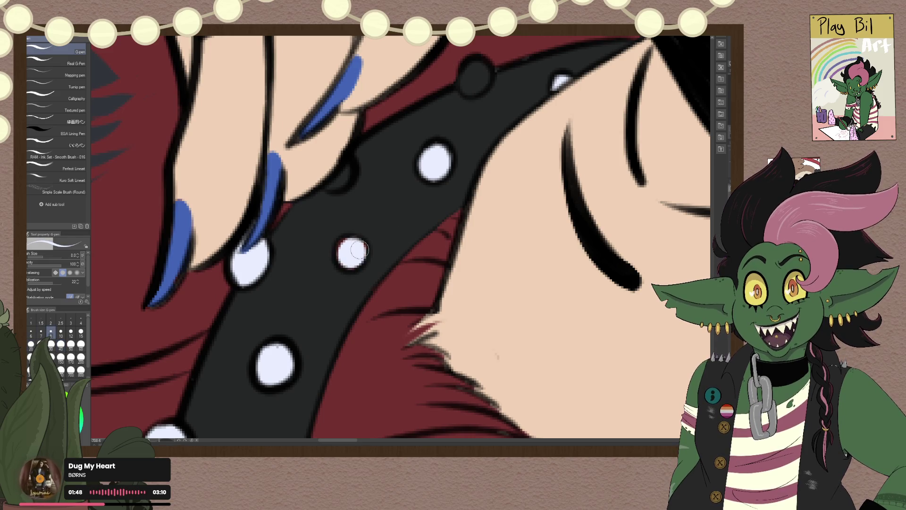
# Step: Add two more white studs along the collar, one near the fingers and one higher up
pyautogui.moveTo(345, 184); pyautogui.dragTo(340, 175)
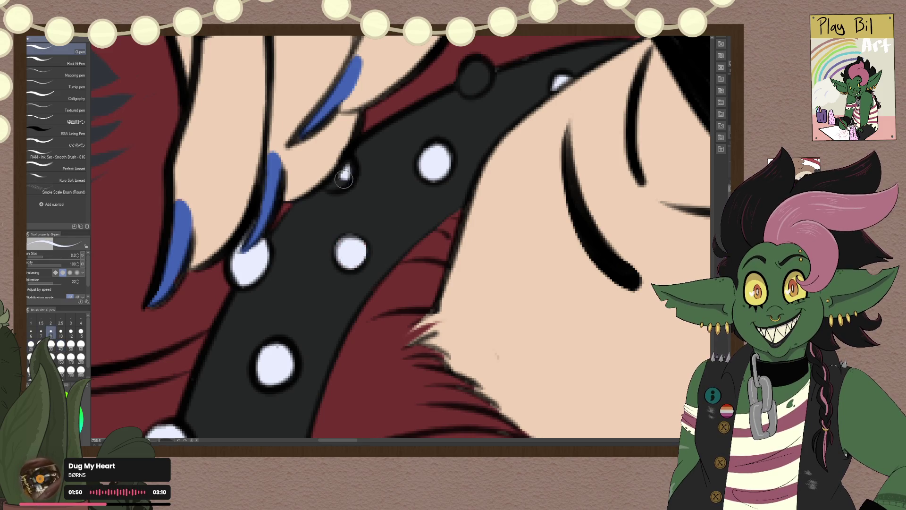
pyautogui.moveTo(480, 77); pyautogui.dragTo(472, 79)
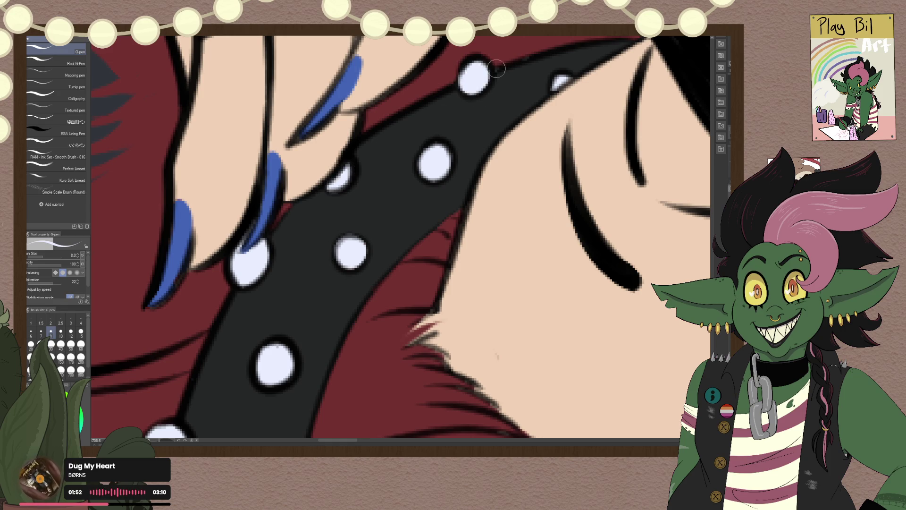
pyautogui.scroll(-10, 458, 236)
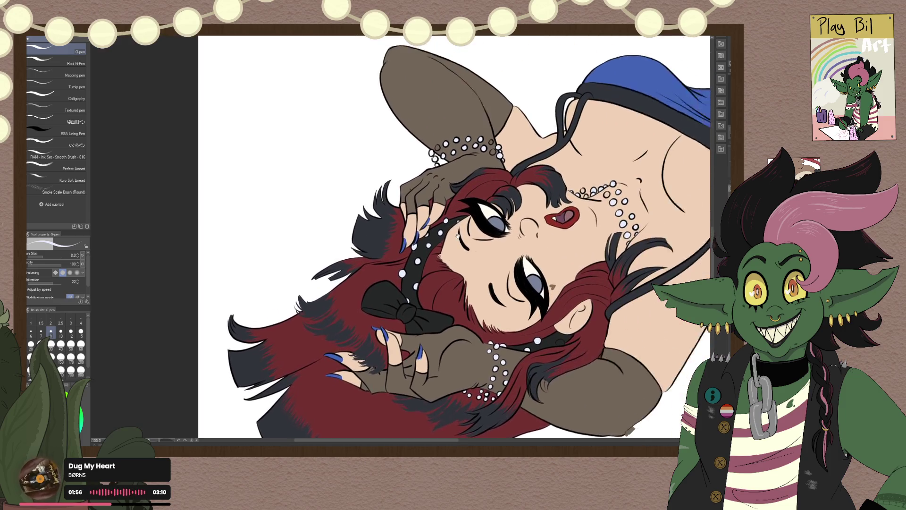
pyautogui.moveTo(458, 235); pyautogui.dragTo(431, 247)
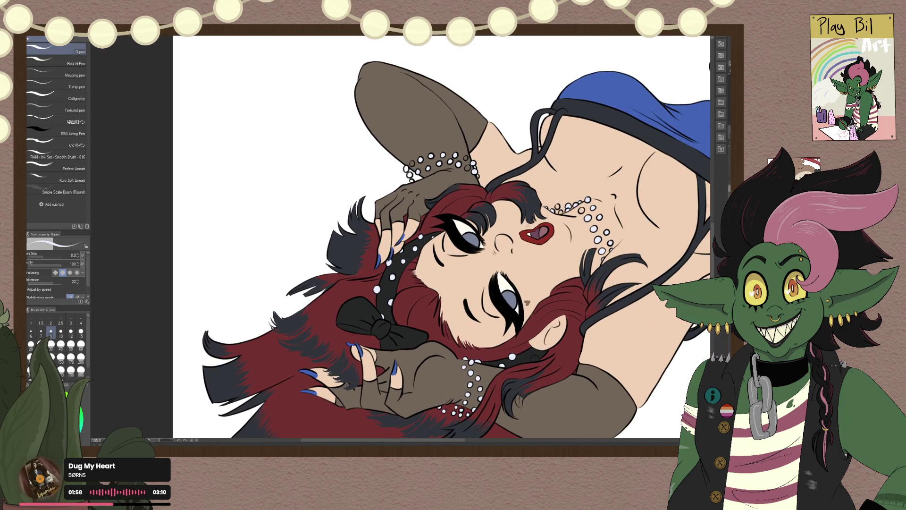
# Step: Fill the empty beads on the neck chain with pale white
pyautogui.scroll(3, 528, 226)
pyautogui.scroll(3, 526, 224)
pyautogui.moveTo(511, 196); pyautogui.dragTo(336, 314)
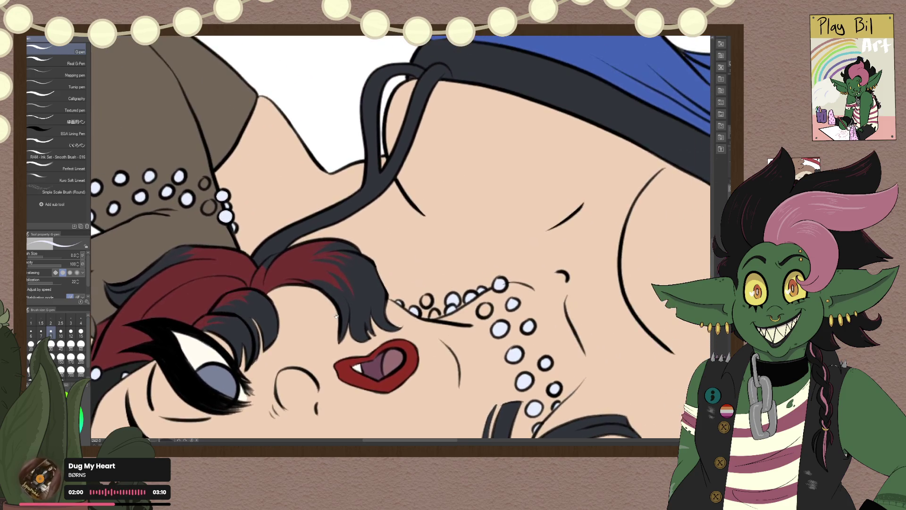
pyautogui.scroll(3, 447, 307)
pyautogui.scroll(2, 447, 307)
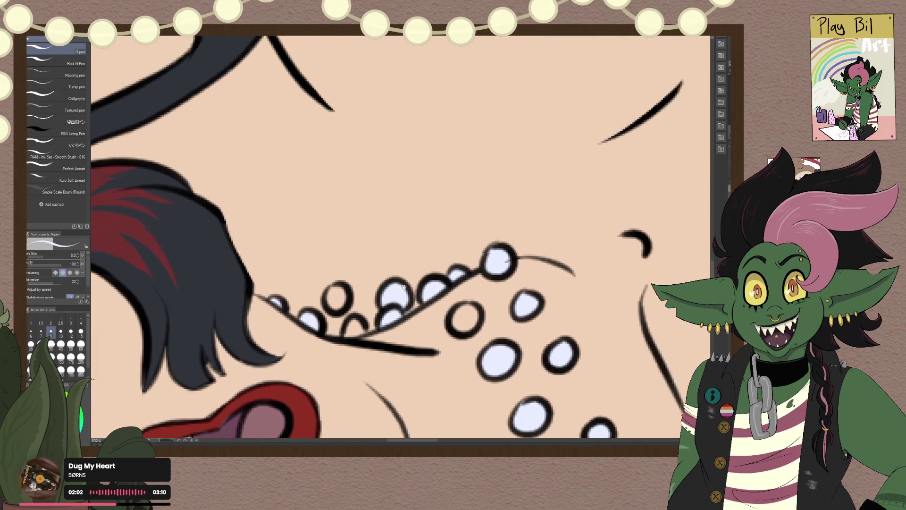
pyautogui.moveTo(447, 306); pyautogui.dragTo(396, 257)
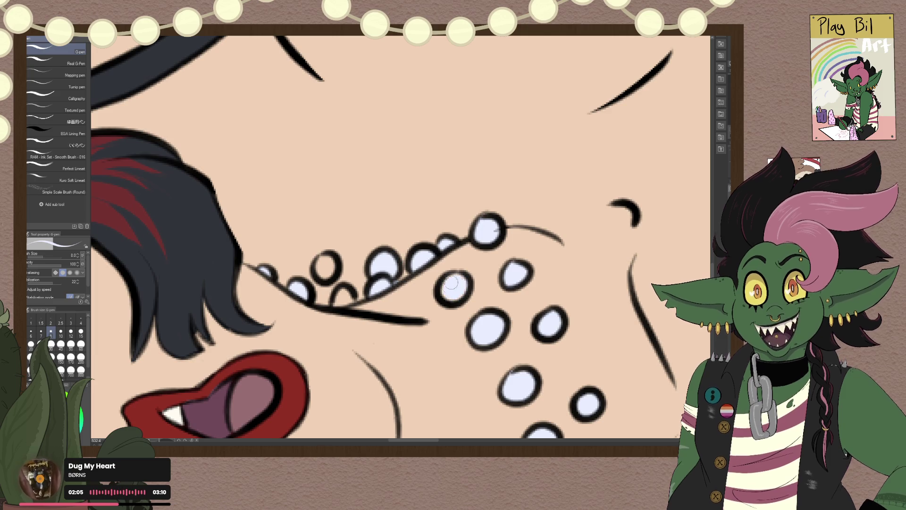
pyautogui.moveTo(449, 283); pyautogui.dragTo(454, 295)
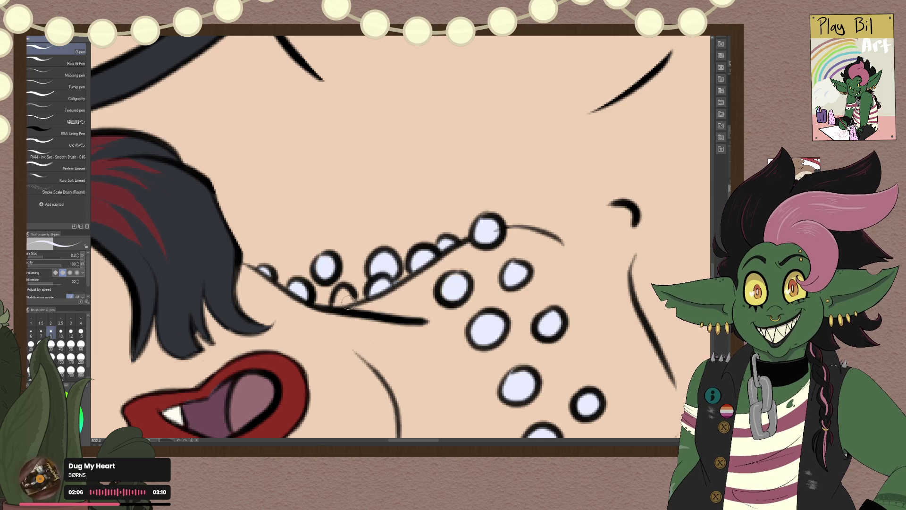
pyautogui.click(345, 299)
# Step: Fill the empty bracelet beads at the gloved wrist with pale white
pyautogui.scroll(-5, 351, 285)
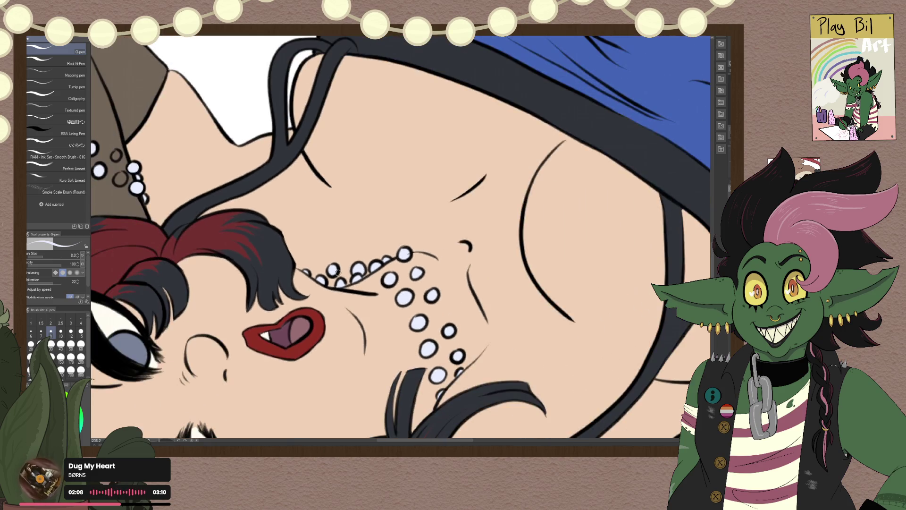
pyautogui.moveTo(130, 222)
pyautogui.mouseDown()
pyautogui.moveTo(196, 246)
pyautogui.moveTo(567, 283)
pyautogui.mouseUp()
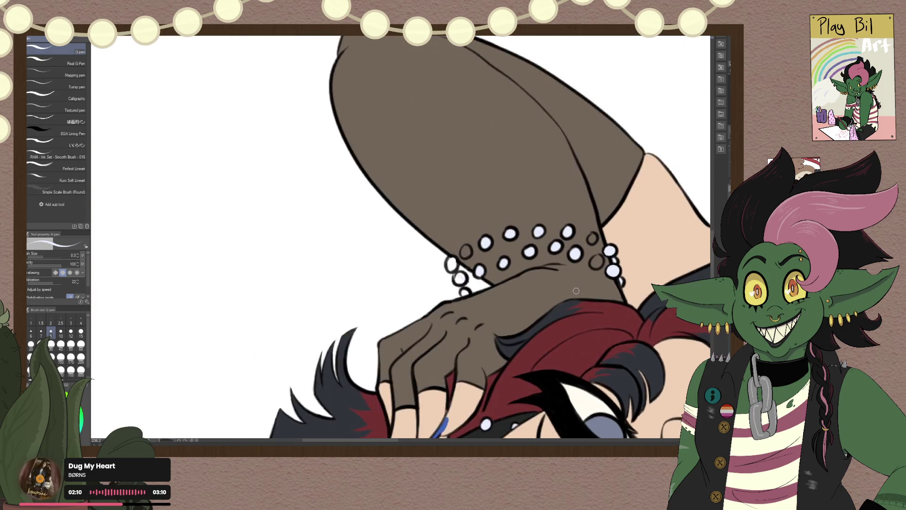
pyautogui.scroll(3, 566, 284)
pyautogui.scroll(2, 418, 358)
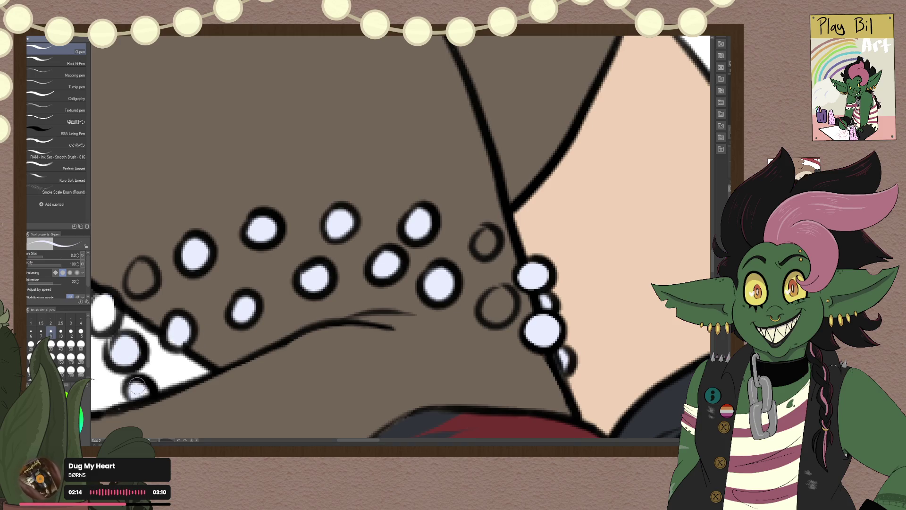
pyautogui.moveTo(136, 320); pyautogui.dragTo(170, 342)
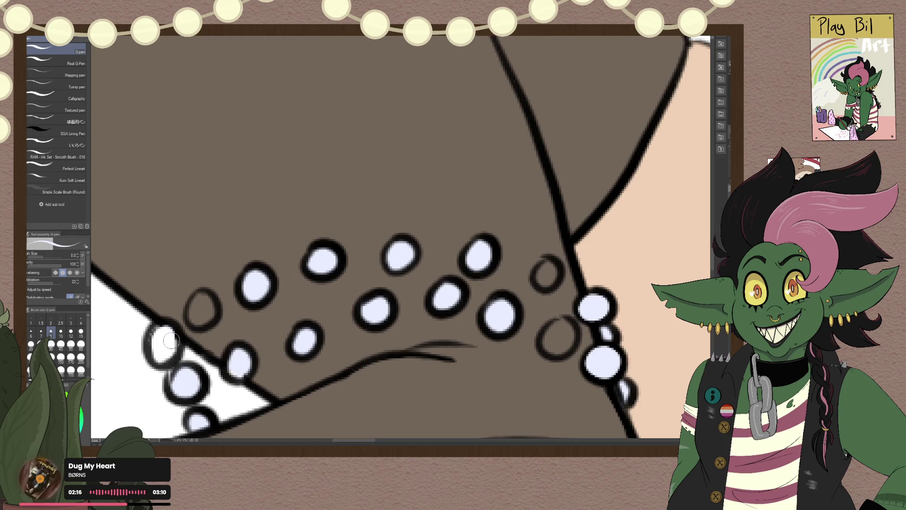
pyautogui.click(204, 302)
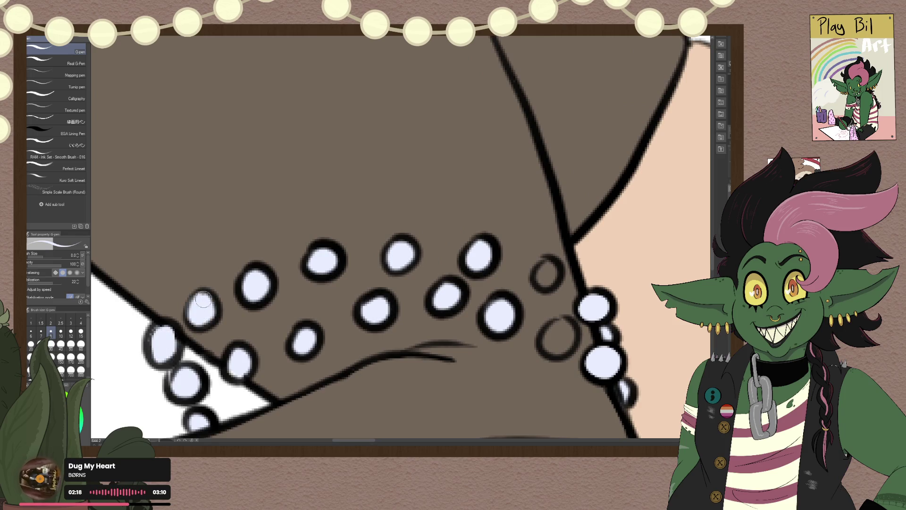
pyautogui.moveTo(546, 281); pyautogui.dragTo(281, 297)
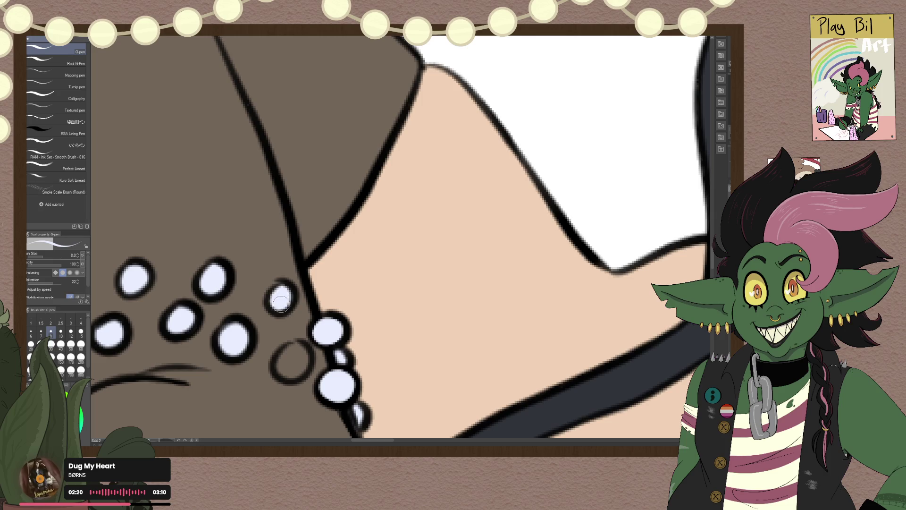
pyautogui.moveTo(289, 363); pyautogui.dragTo(296, 352)
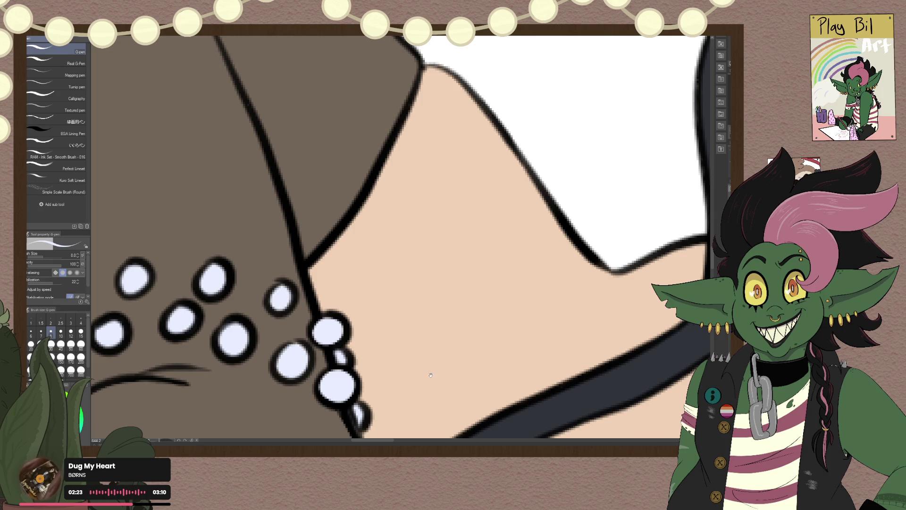
pyautogui.scroll(-5, 368, 307)
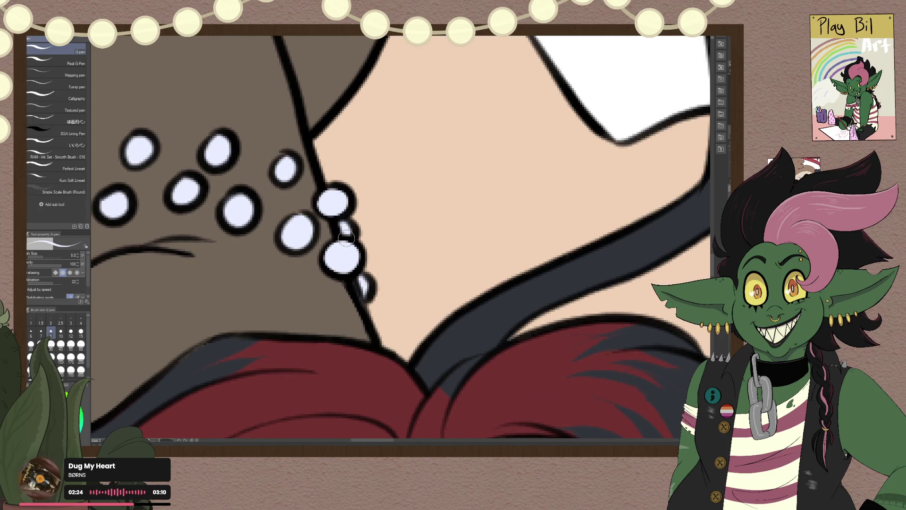
pyautogui.scroll(-10, 338, 286)
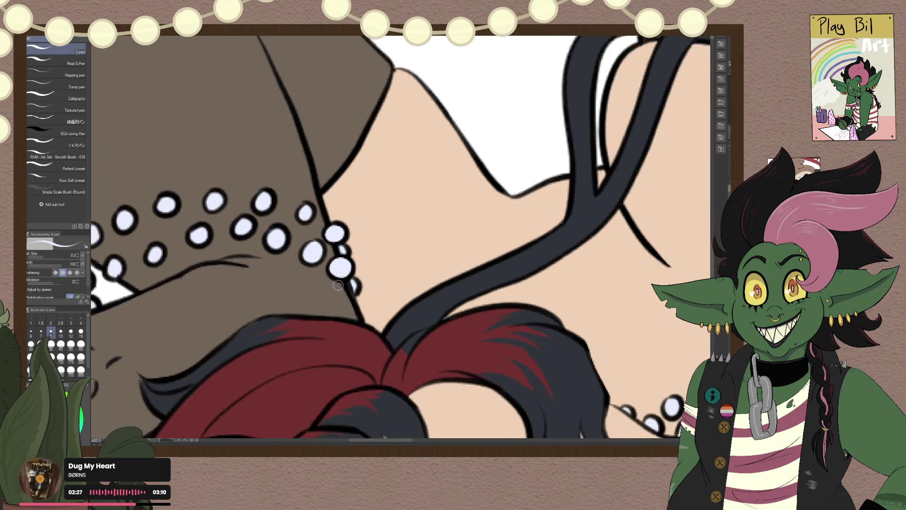
pyautogui.scroll(-5, 375, 248)
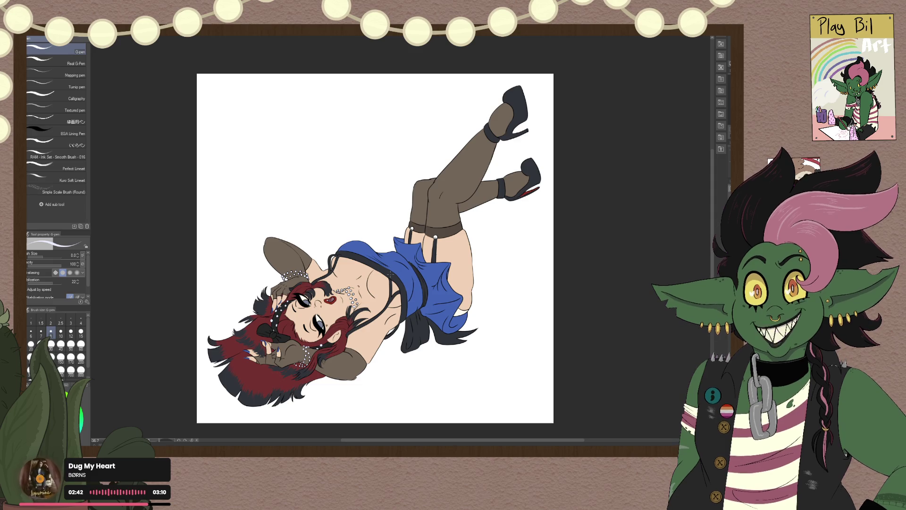
# Step: Paint both white garter clip knobs at the stocking tops grey at 400% zoom
pyautogui.scroll(2, 541, 200)
pyautogui.scroll(3, 542, 200)
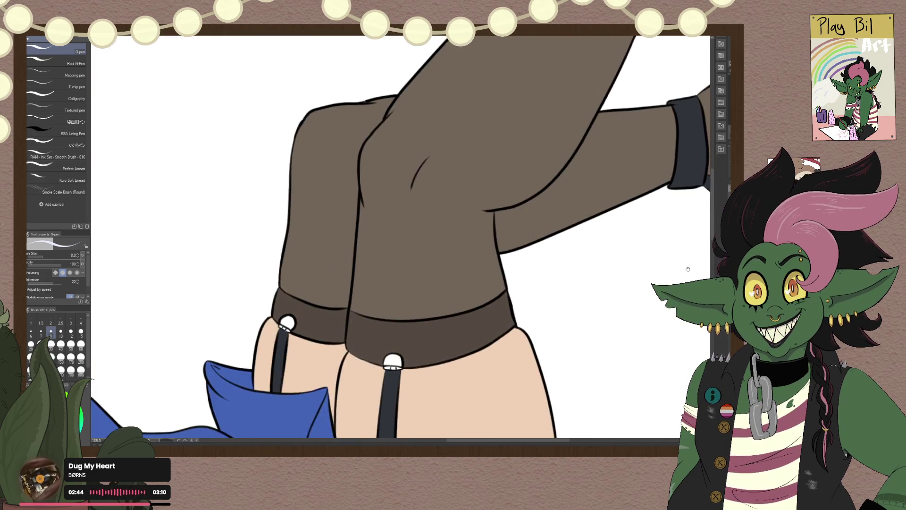
pyautogui.scroll(3, 453, 332)
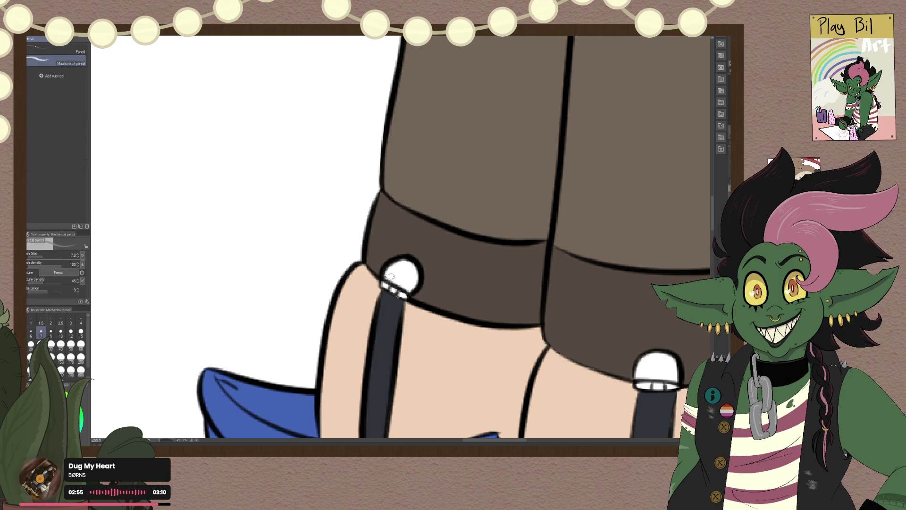
pyautogui.moveTo(407, 251); pyautogui.dragTo(424, 269)
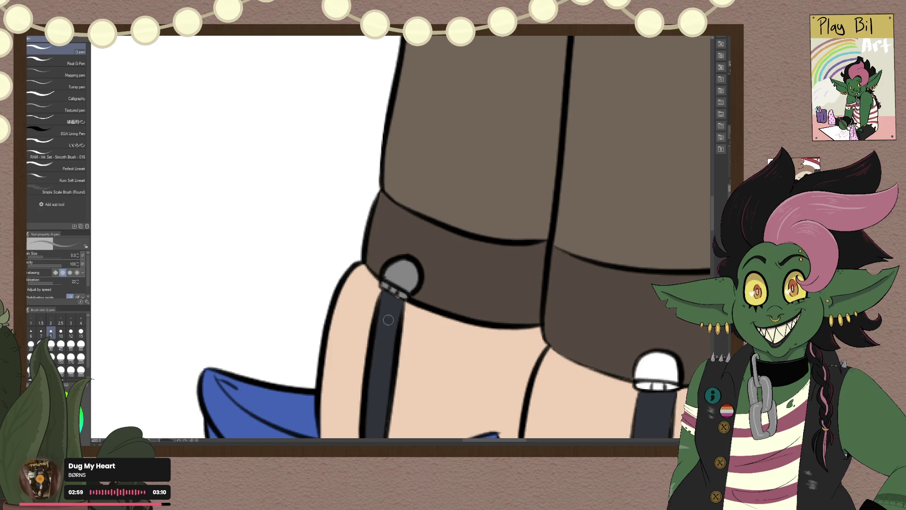
pyautogui.moveTo(388, 320); pyautogui.dragTo(297, 215)
pyautogui.moveTo(416, 274); pyautogui.dragTo(454, 283)
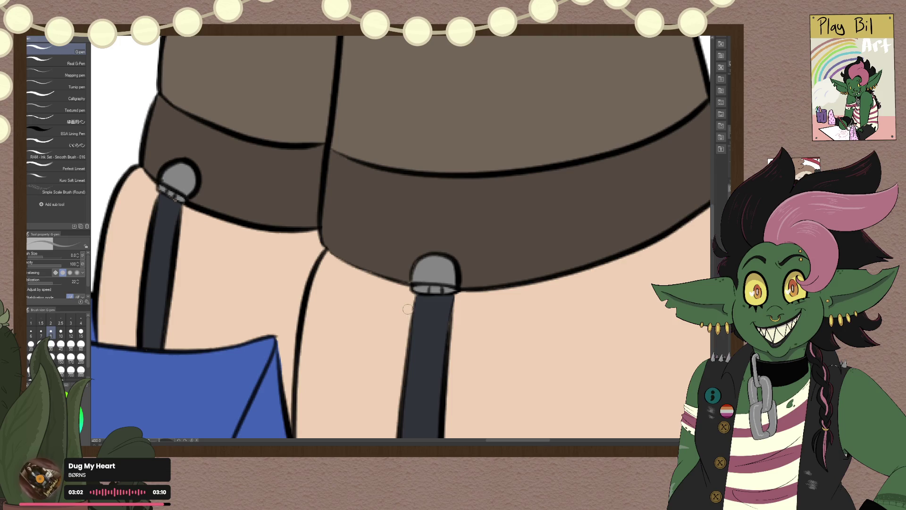
pyautogui.scroll(-3, 409, 297)
pyautogui.scroll(-5, 416, 292)
pyautogui.scroll(-1, 428, 287)
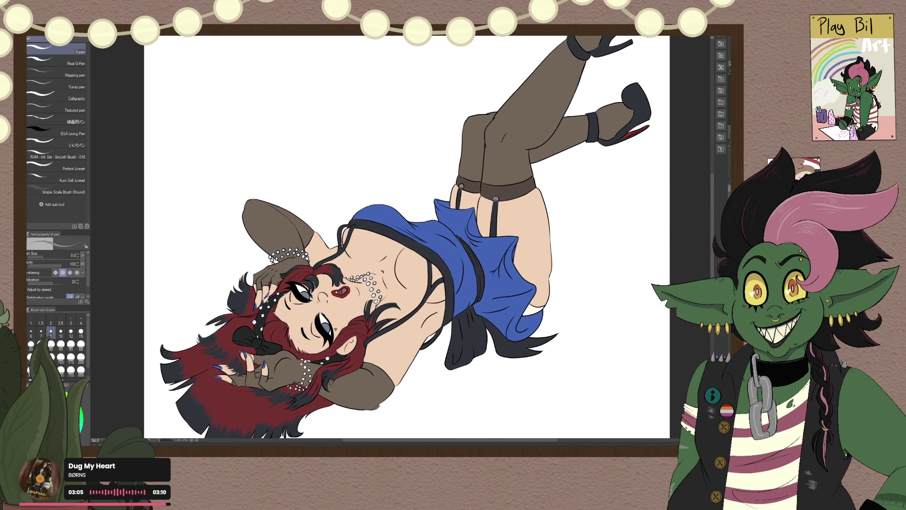
pyautogui.scroll(-2, 470, 233)
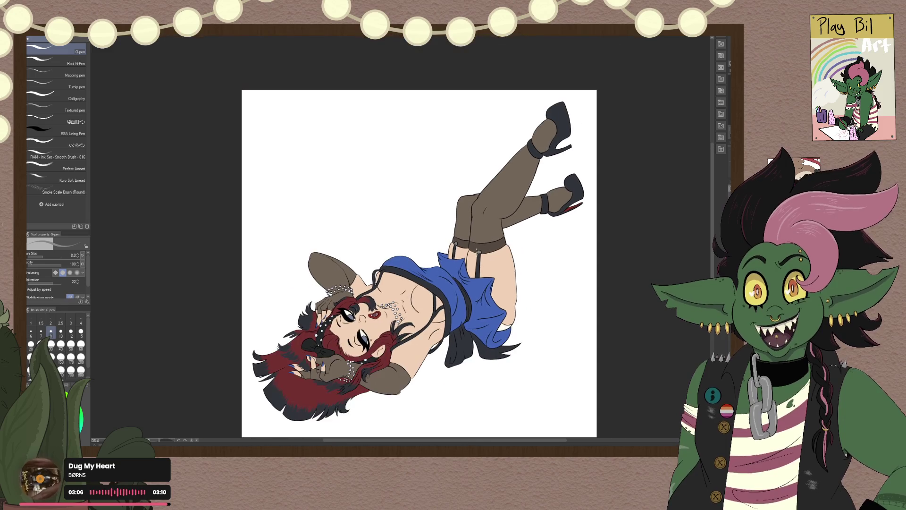